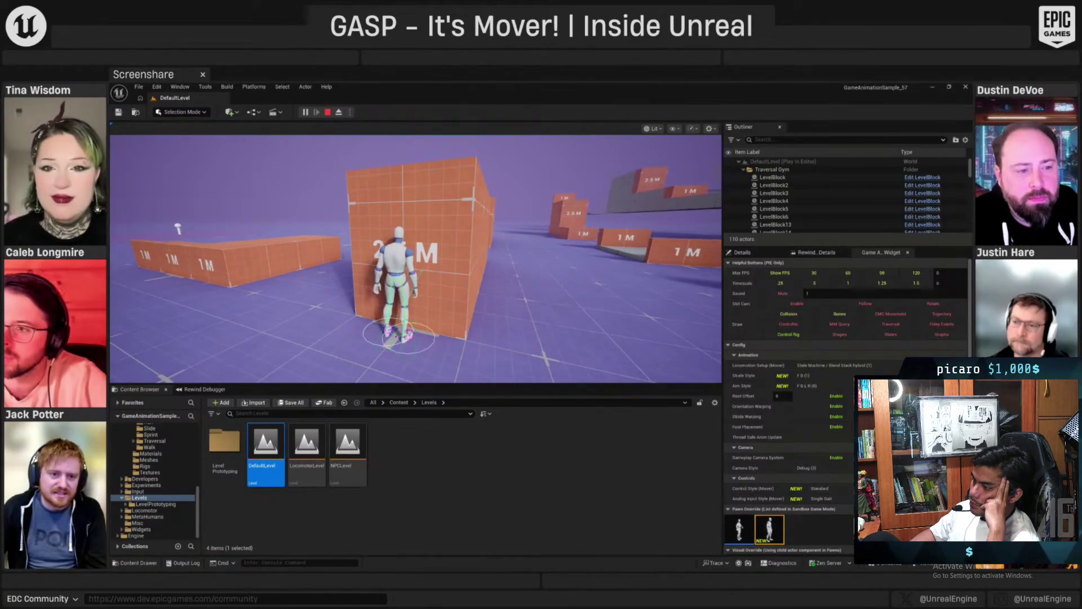
# Step: Switch to the animation editor showing the M_Relaxed run animation and its foot contact curve
pyautogui.hotkey('alt', 'Tab')
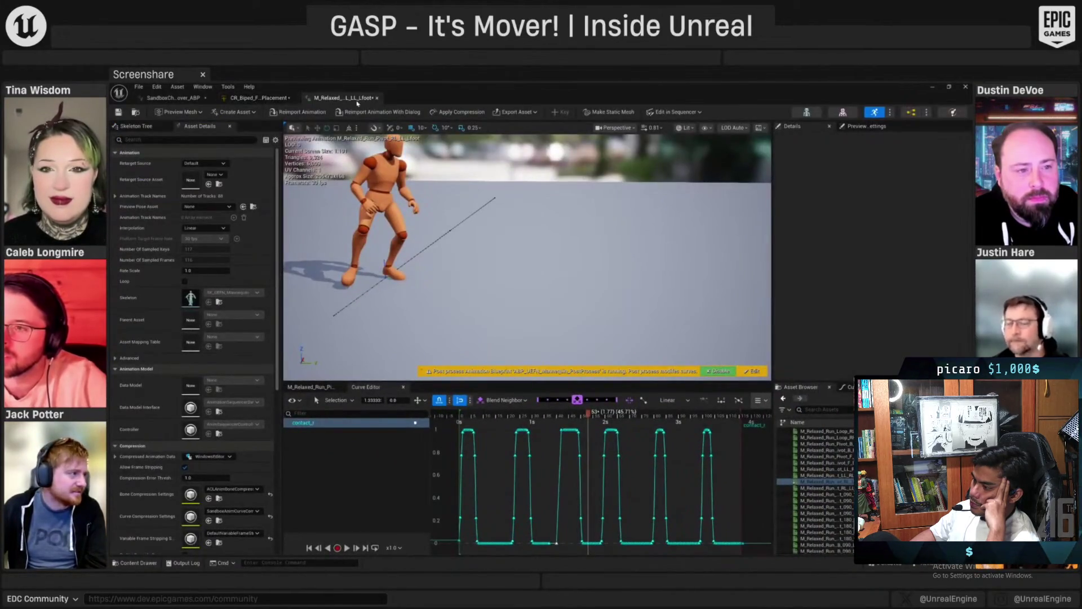
# Step: Switch to the CR_Biped_FootPlacement Control Rig graph and pan to reveal its upper sections
pyautogui.click(263, 98)
pyautogui.scroll(-5, 481, 264)
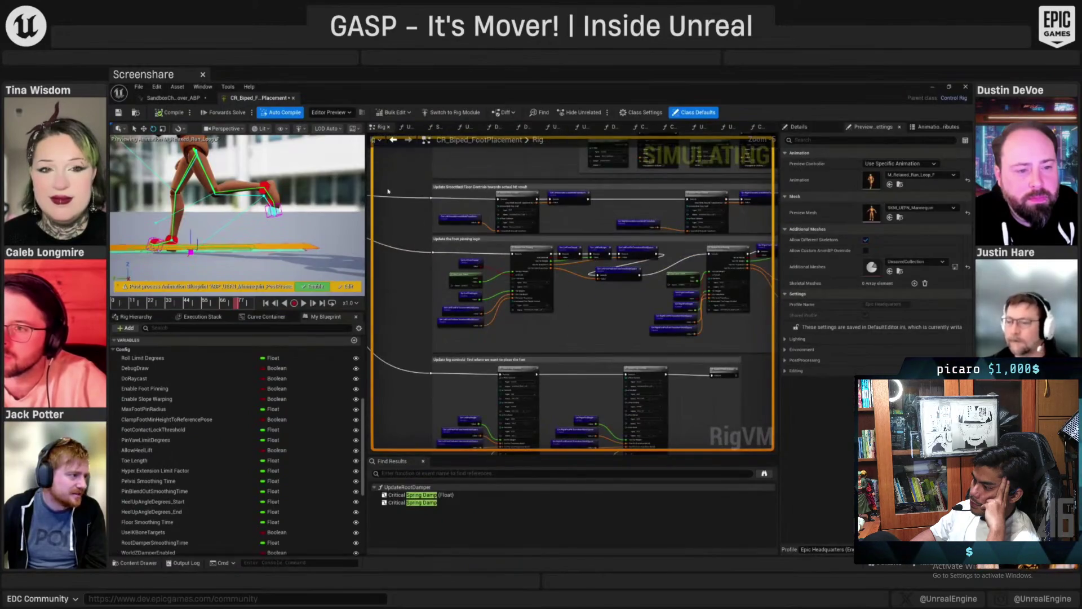
pyautogui.moveTo(381, 173); pyautogui.dragTo(420, 343)
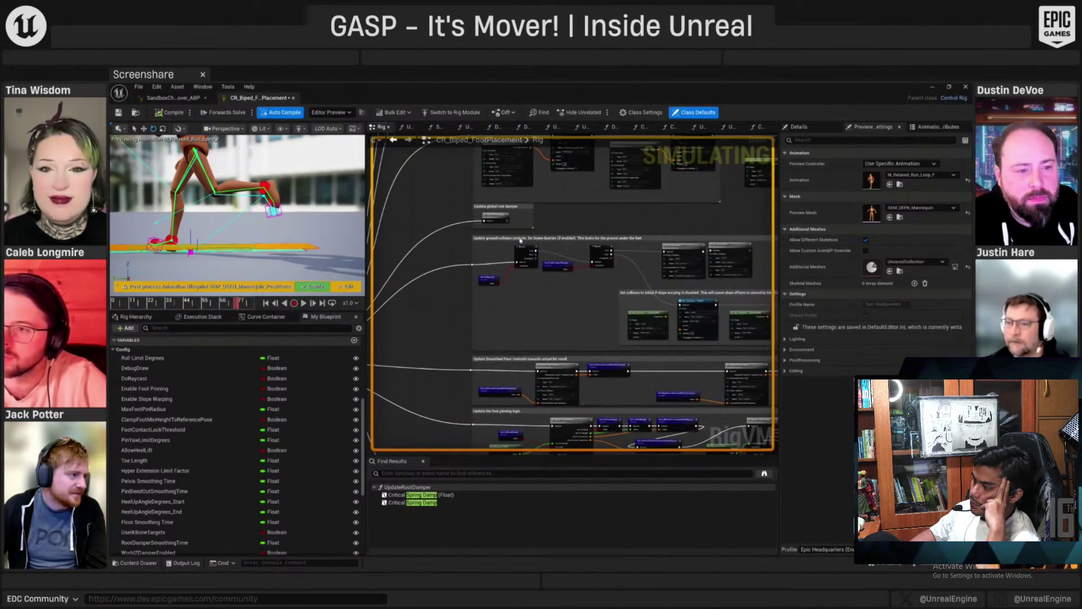
pyautogui.scroll(3, 673, 248)
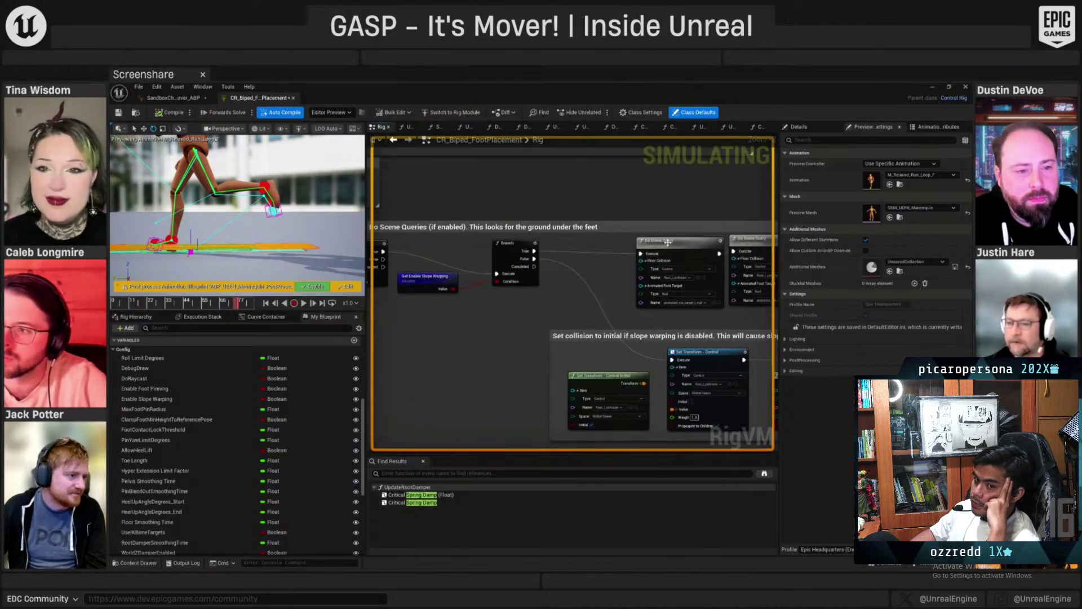
# Step: Open the Do Scene Query function and pan across its raycast nodes
pyautogui.doubleClick(668, 243)
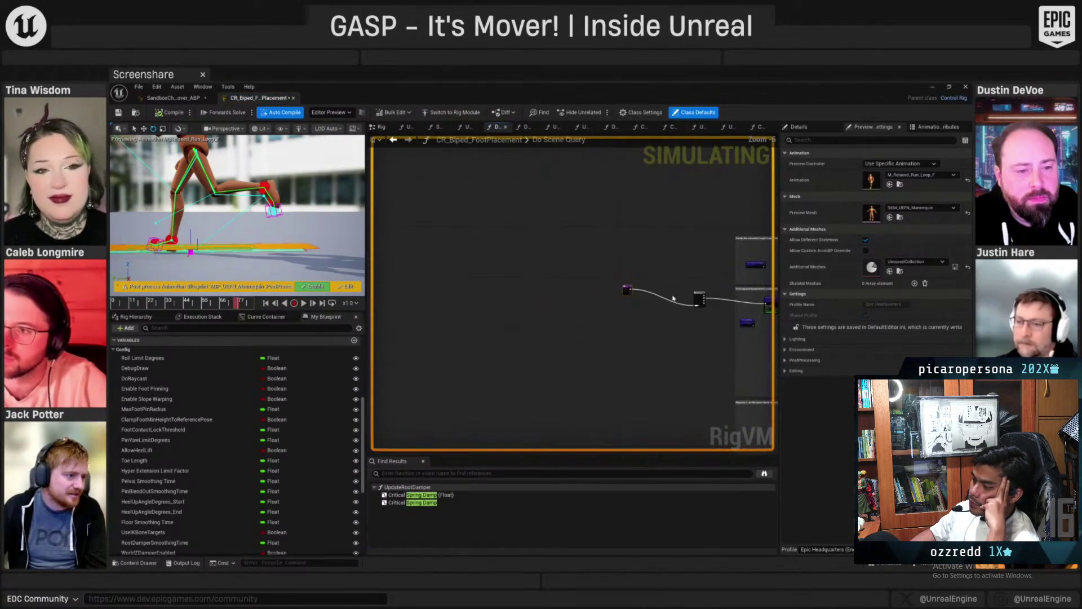
pyautogui.scroll(5, 510, 256)
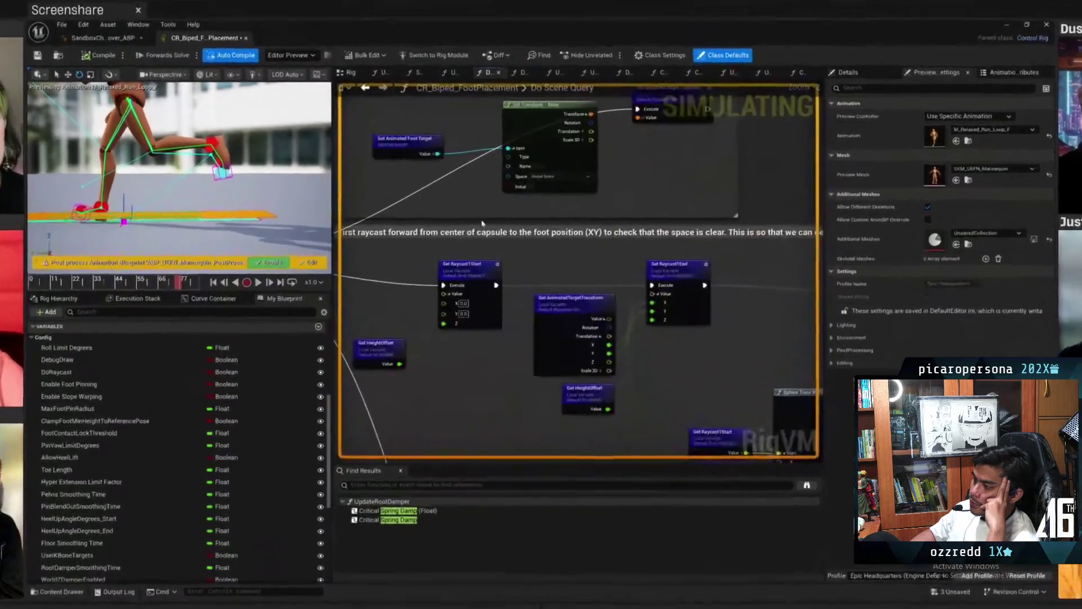
pyautogui.moveTo(392, 215); pyautogui.dragTo(445, 199)
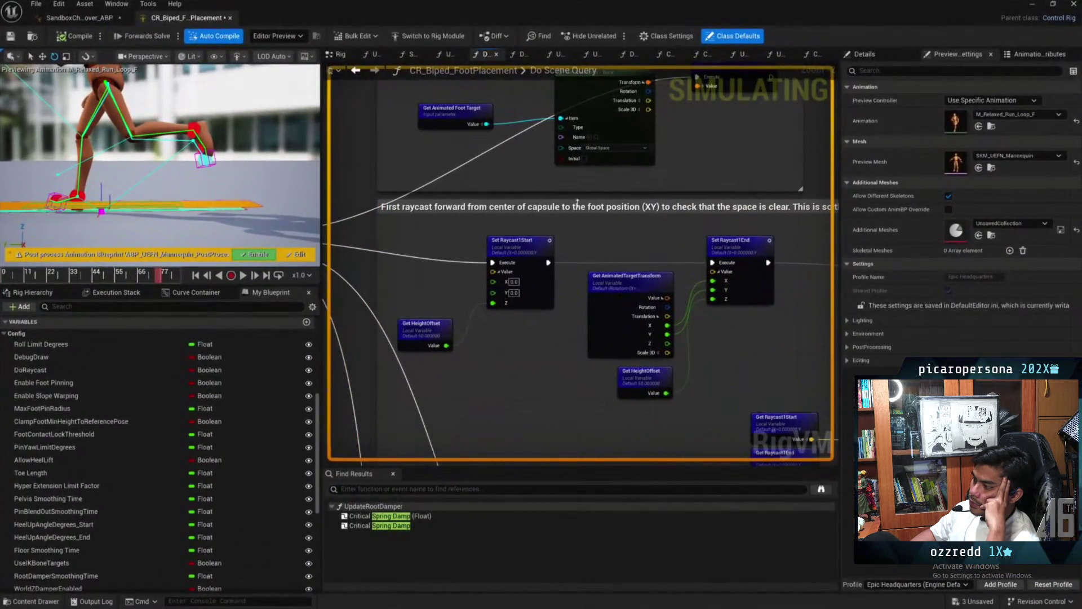
pyautogui.scroll(-4, 577, 201)
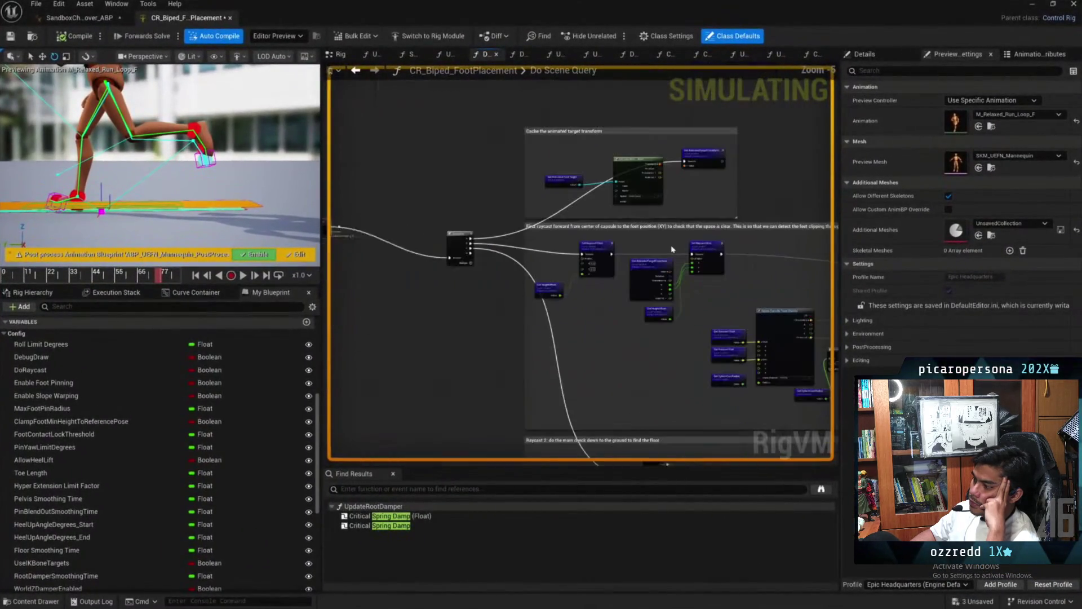
pyautogui.scroll(-2, 643, 338)
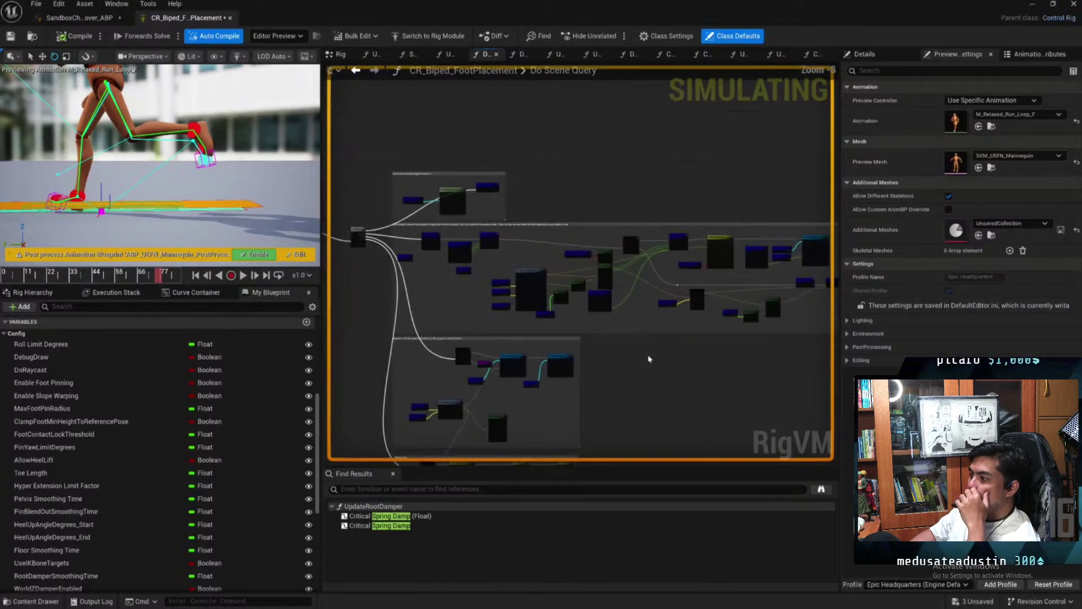
pyautogui.scroll(5, 665, 192)
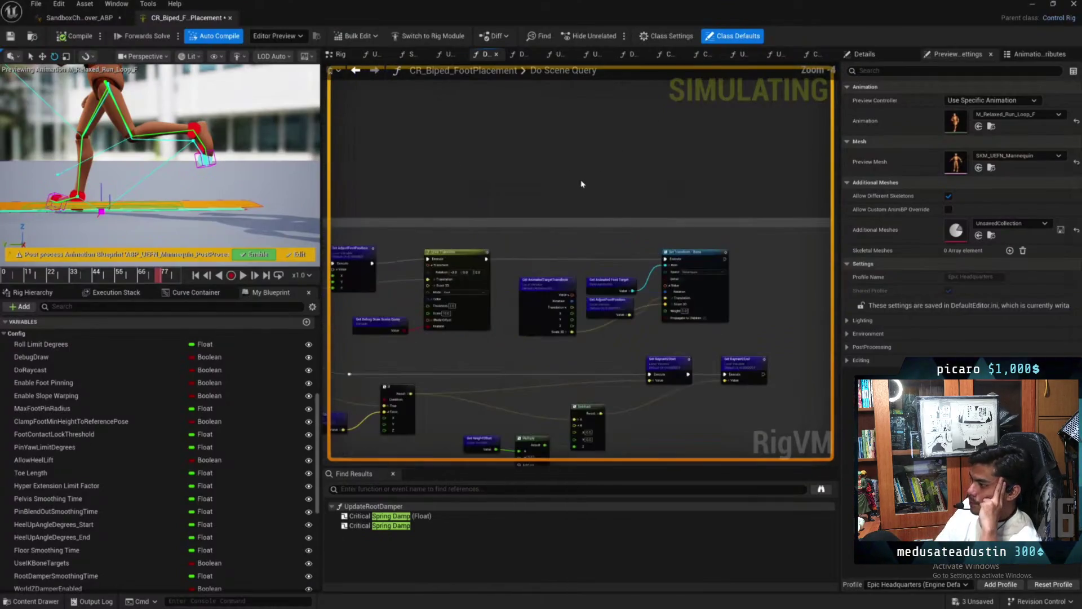
pyautogui.scroll(2, 648, 192)
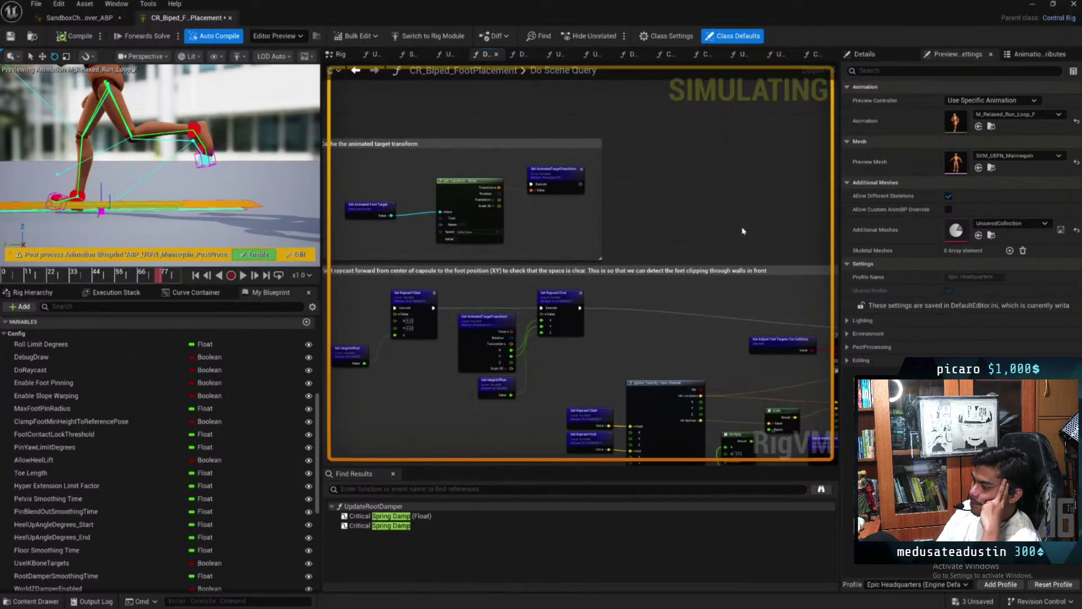
# Step: Bring the sphere-trace and Draw Line nodes of Do Scene Query into view
pyautogui.moveTo(743, 231)
pyautogui.mouseDown()
pyautogui.moveTo(677, 89)
pyautogui.moveTo(509, 45)
pyautogui.mouseUp()
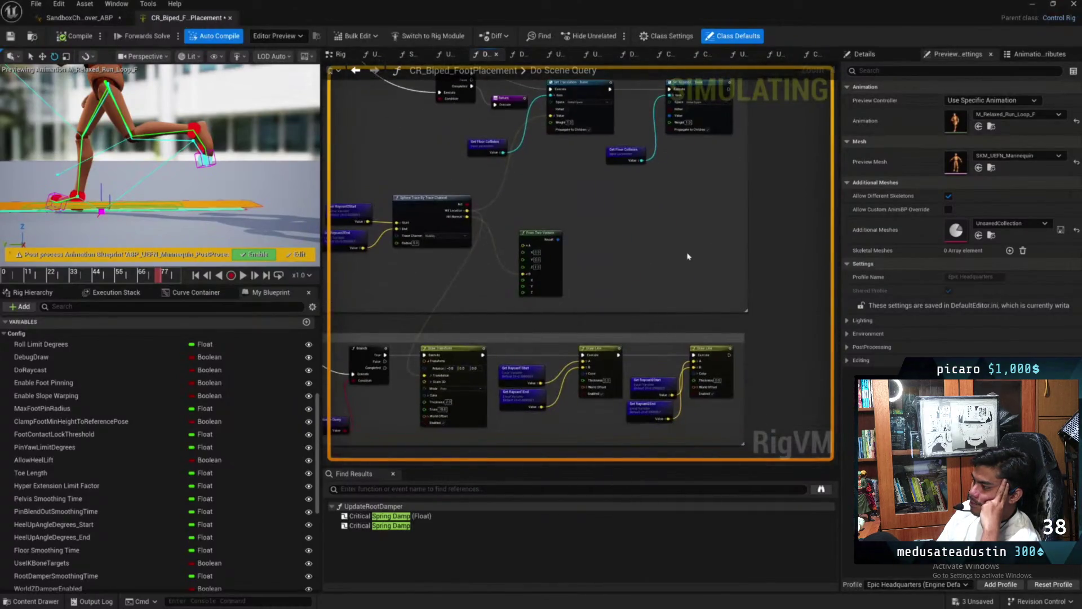
pyautogui.scroll(-5, 688, 257)
pyautogui.scroll(5, 541, 333)
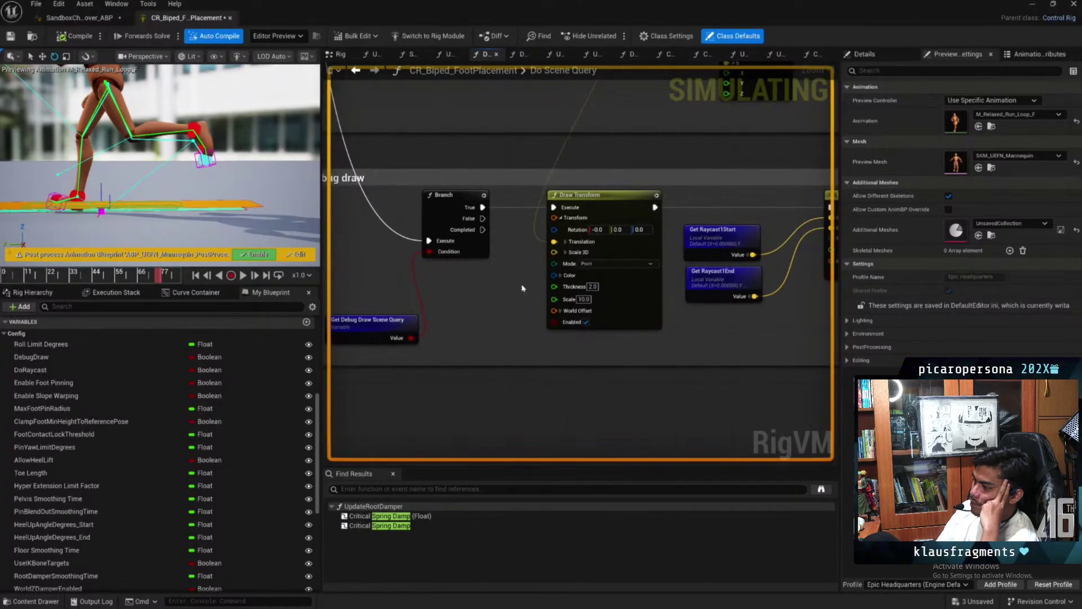
pyautogui.moveTo(522, 288)
pyautogui.mouseDown()
pyautogui.moveTo(525, 303)
pyautogui.moveTo(231, 294)
pyautogui.mouseUp()
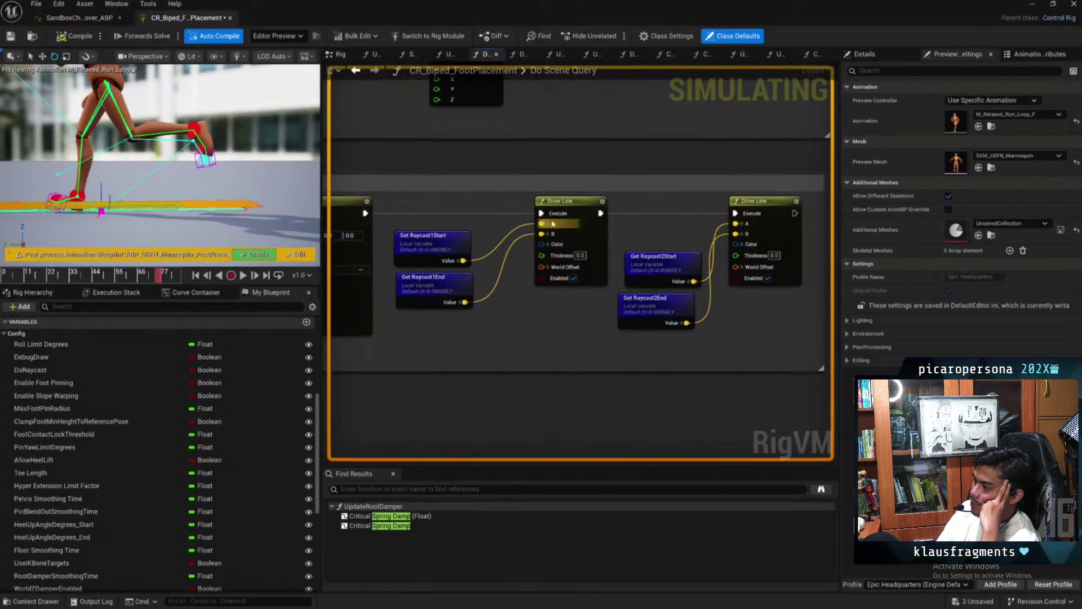
pyautogui.scroll(-3, 569, 326)
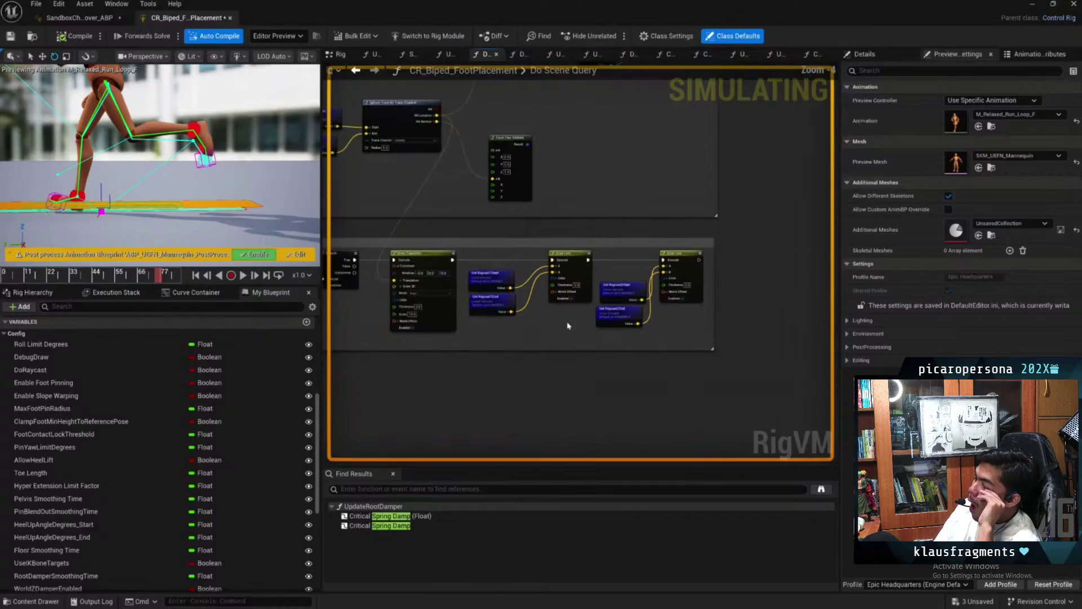
pyautogui.scroll(-1, 535, 274)
pyautogui.scroll(5, 535, 274)
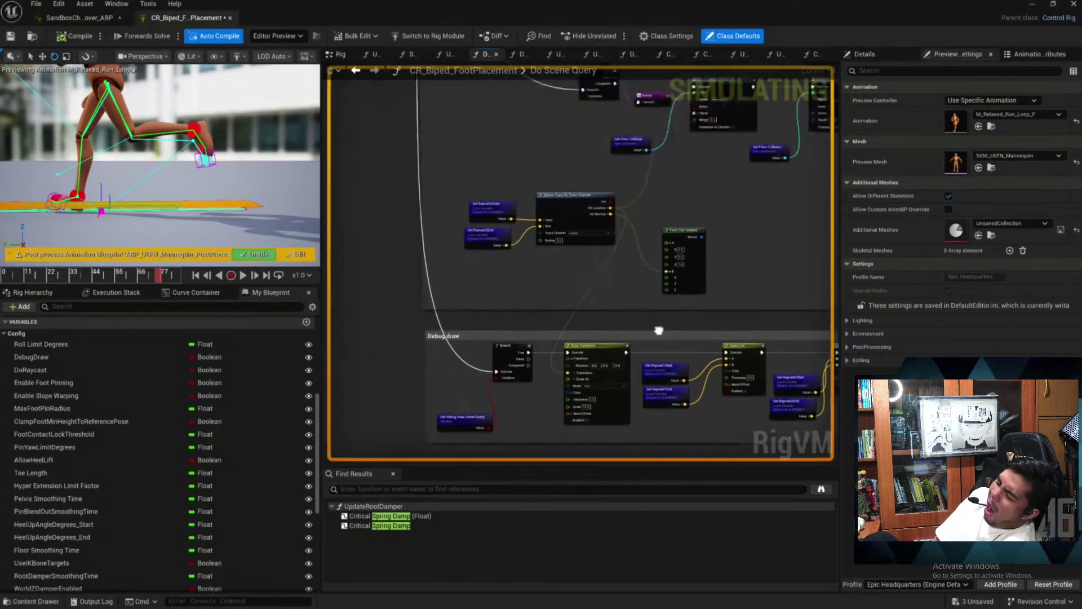
pyautogui.scroll(-3, 475, 205)
# Step: Frame the Debug draw section and show the rig's Class Defaults Config variable values
pyautogui.moveTo(483, 230); pyautogui.dragTo(479, 141)
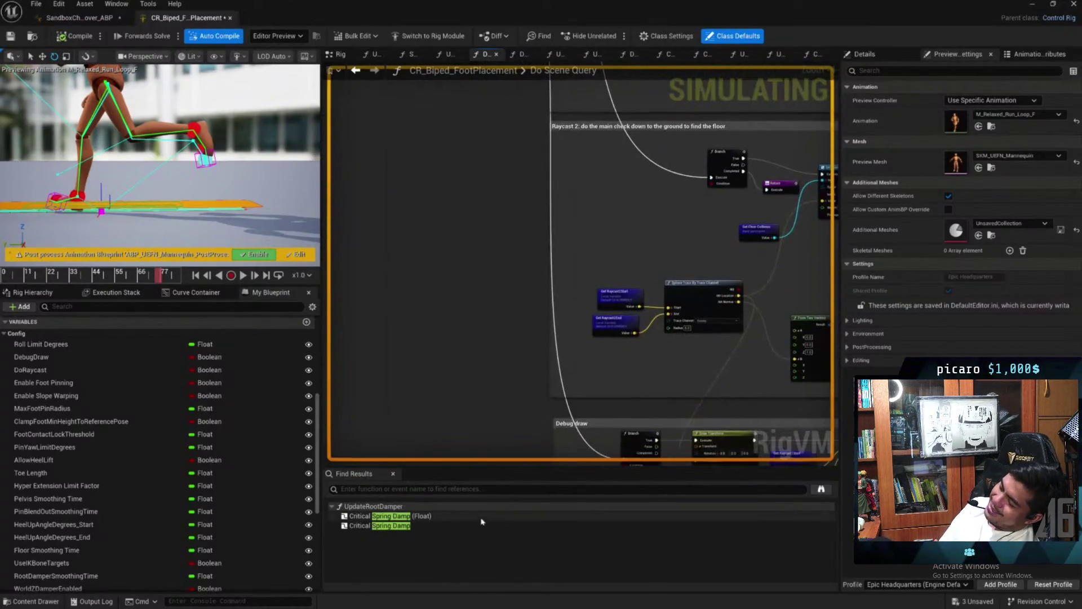
pyautogui.scroll(4, 415, 216)
pyautogui.scroll(3, 592, 290)
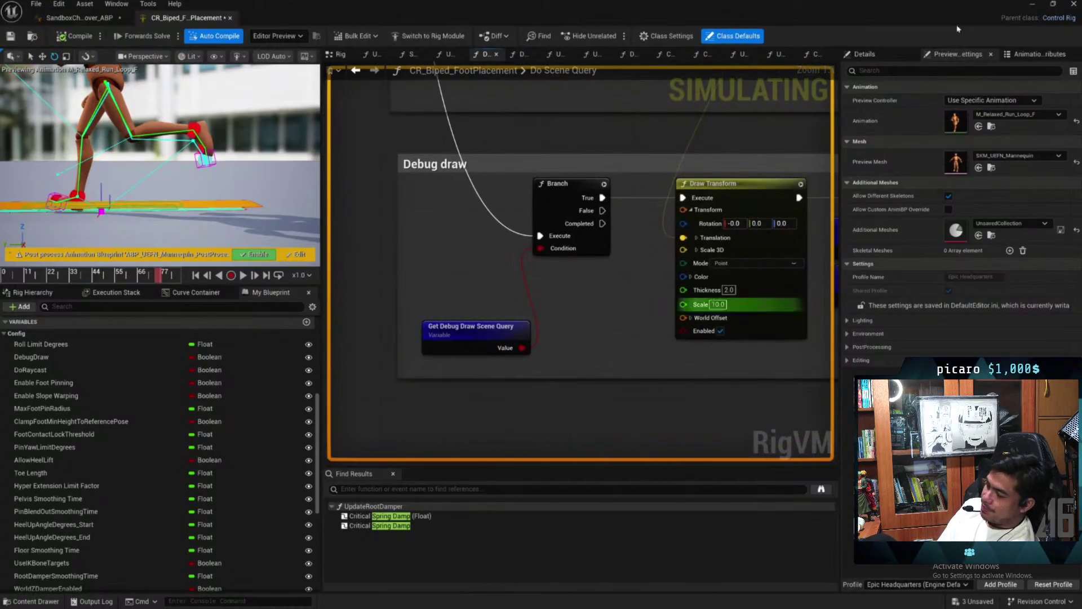
pyautogui.click(705, 36)
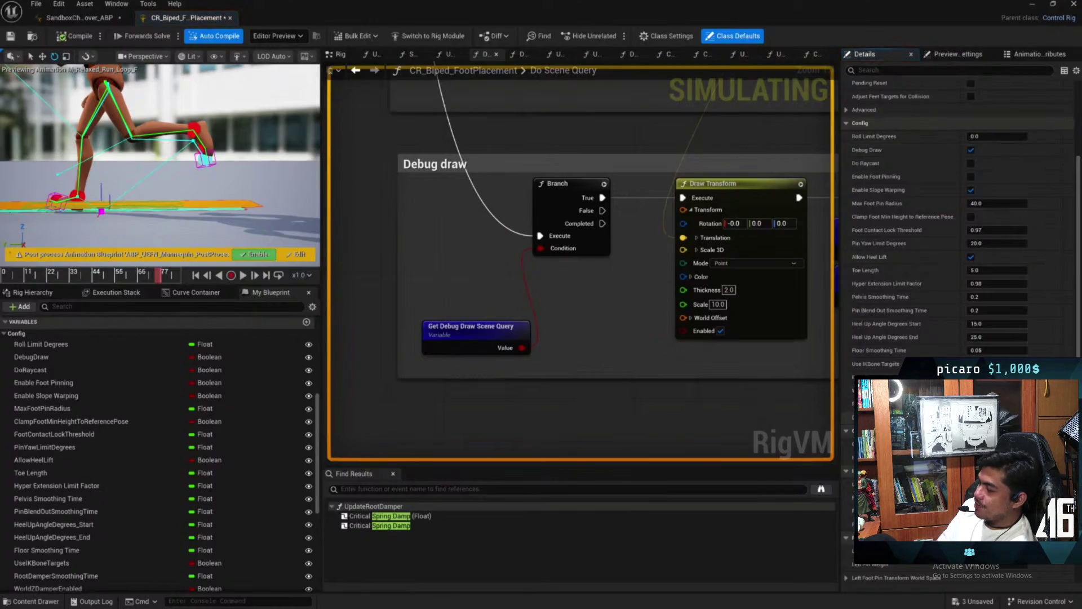
pyautogui.moveTo(637, 365)
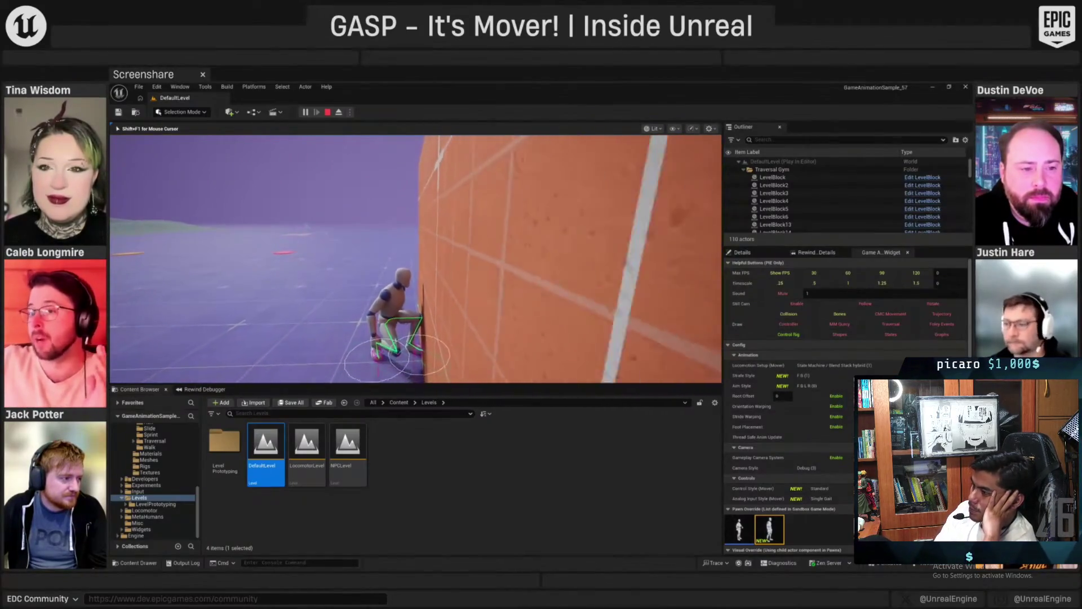
# Step: Eject from play and move the camera close to the mannequin's legs against the wall
pyautogui.press('F8')
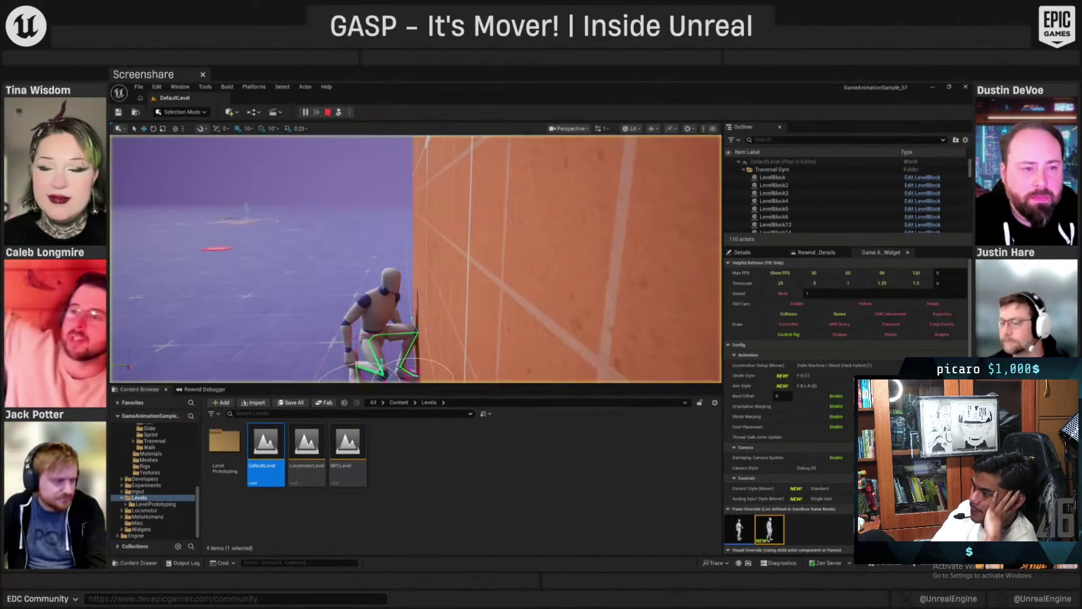
pyautogui.press('f')
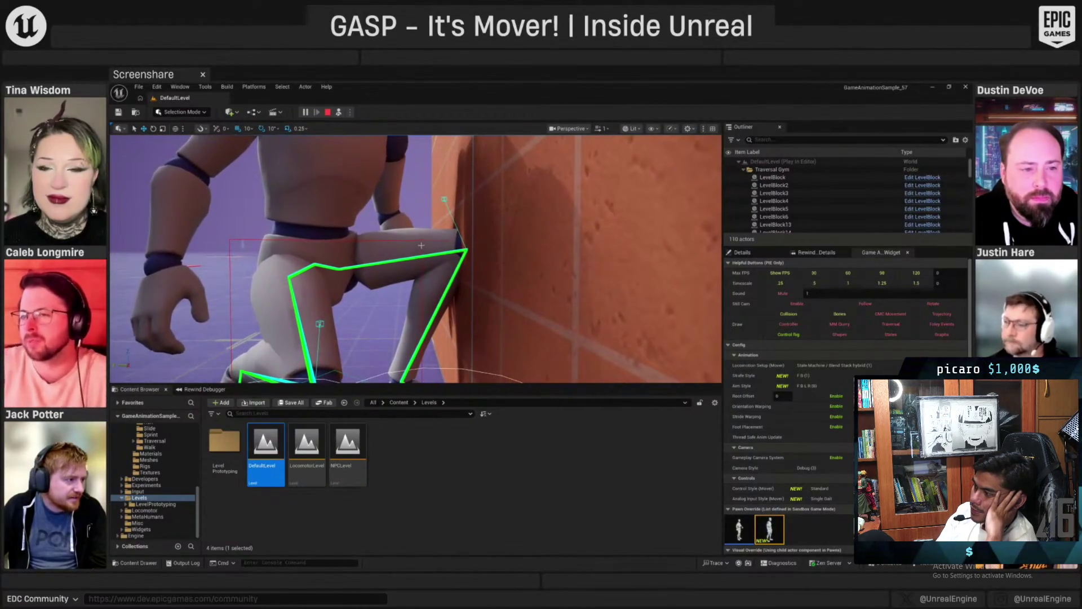
pyautogui.scroll(-5, 440, 255)
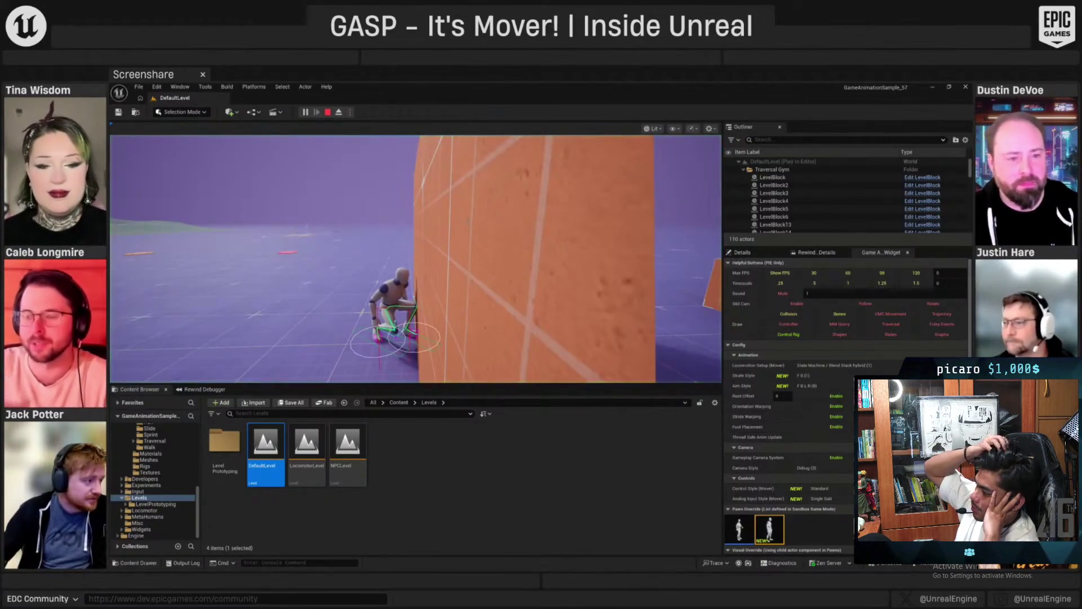
# Step: Select the wall block, repossess the mannequin, and restore the Control Rig editor window
pyautogui.press('F8')
pyautogui.click(502, 322)
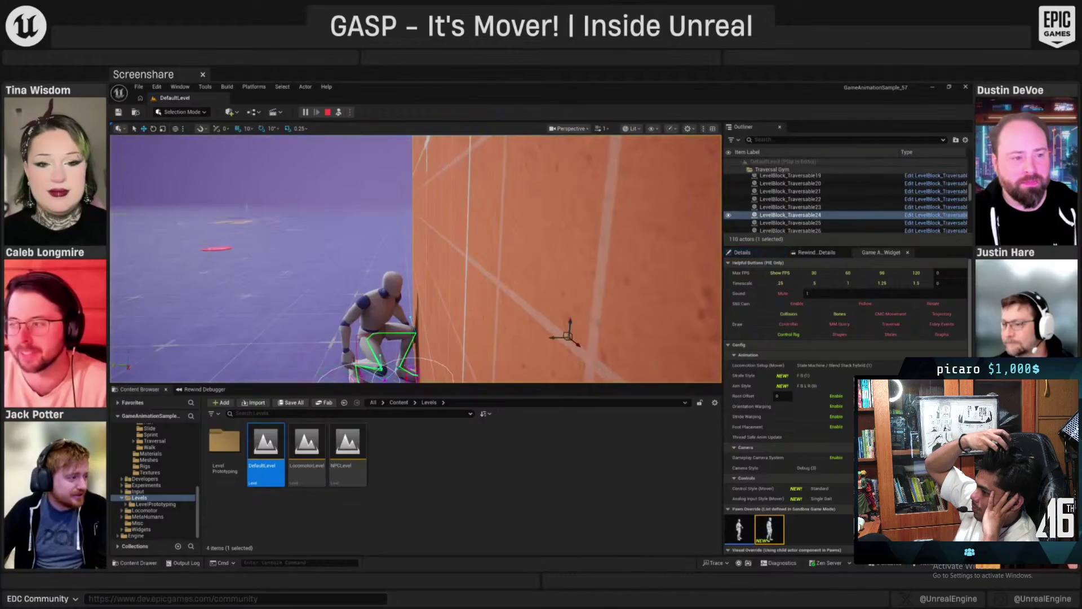
pyautogui.press('F8')
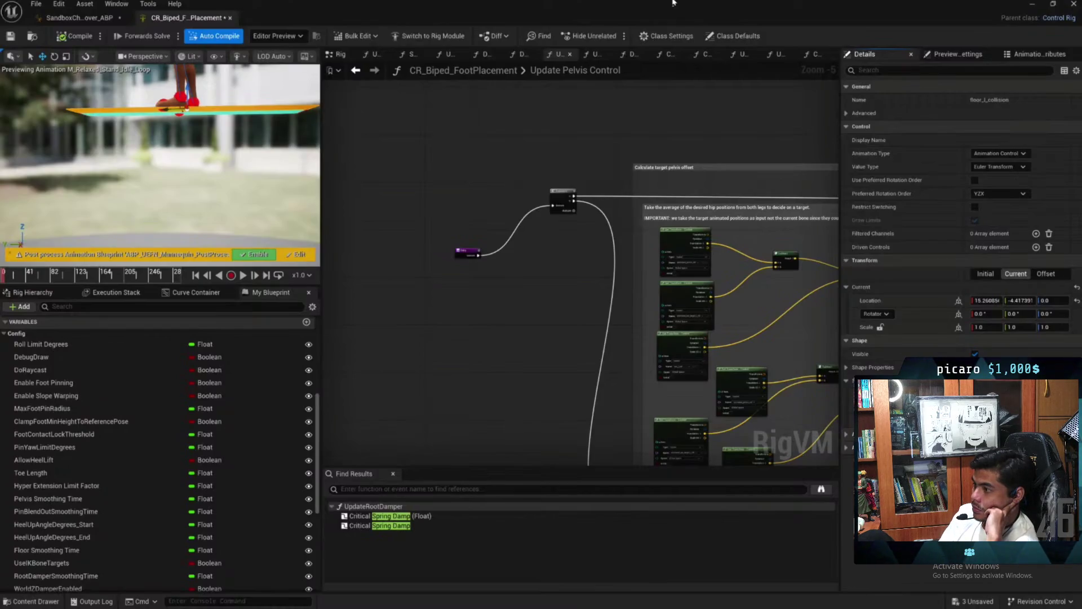
pyautogui.doubleClick(387, 16)
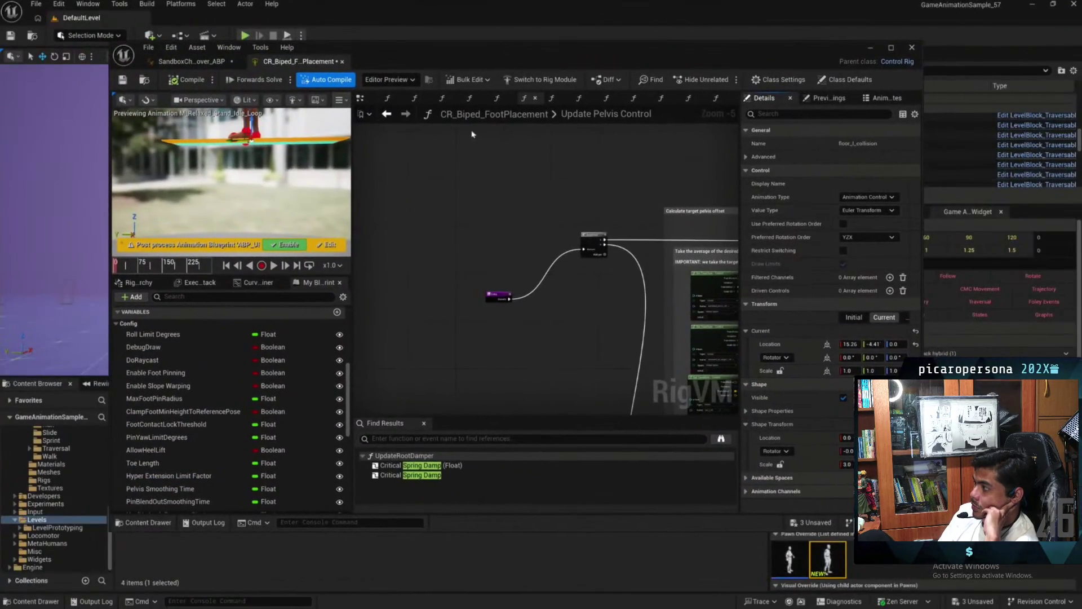
pyautogui.doubleClick(535, 61)
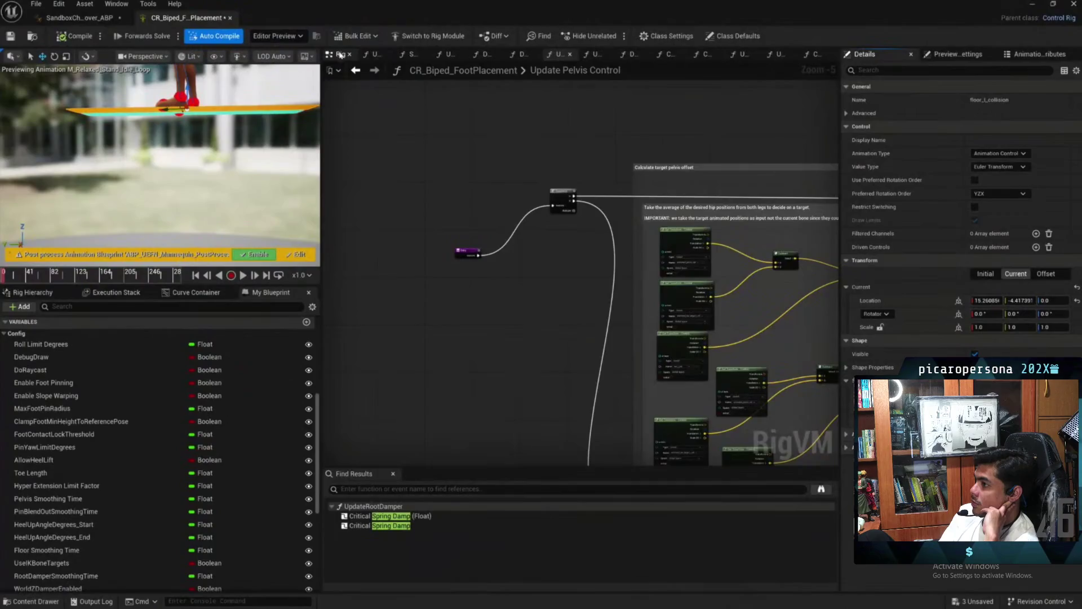
# Step: From the main Rig graph, open Update Pelvis Control and zoom into its Damp (Vector) nodes
pyautogui.click(340, 54)
pyautogui.scroll(-4, 594, 326)
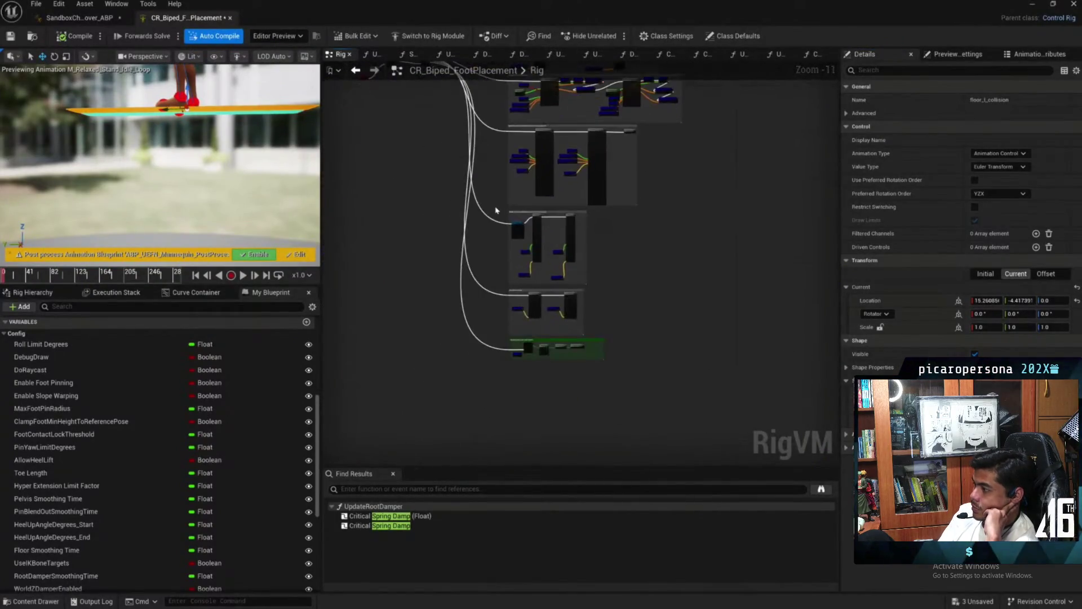
pyautogui.scroll(8, 535, 219)
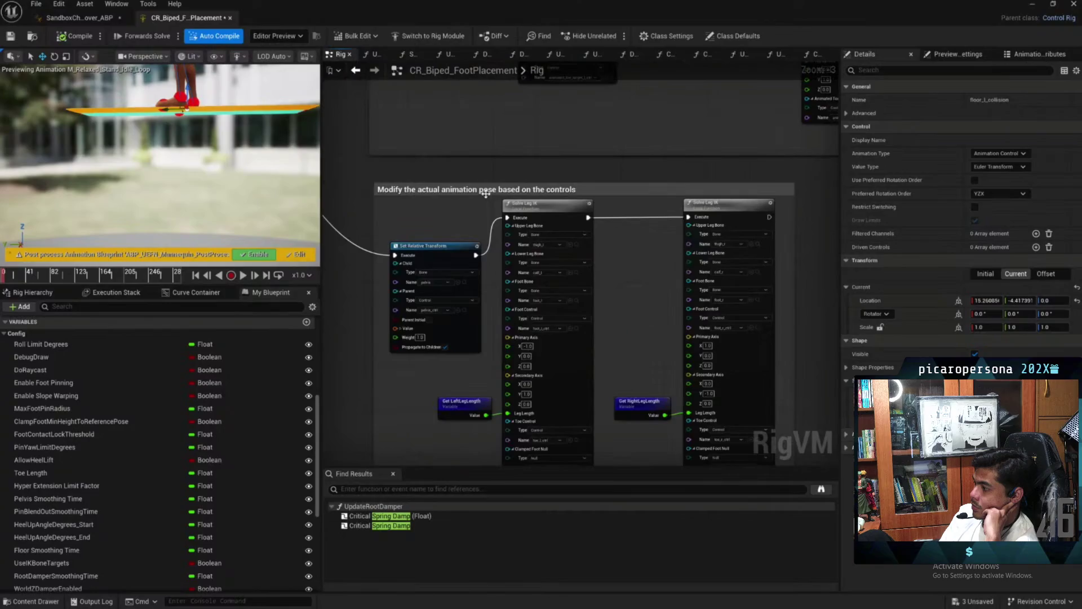
pyautogui.moveTo(666, 263)
pyautogui.mouseDown()
pyautogui.moveTo(627, 224)
pyautogui.moveTo(475, 456)
pyautogui.mouseUp()
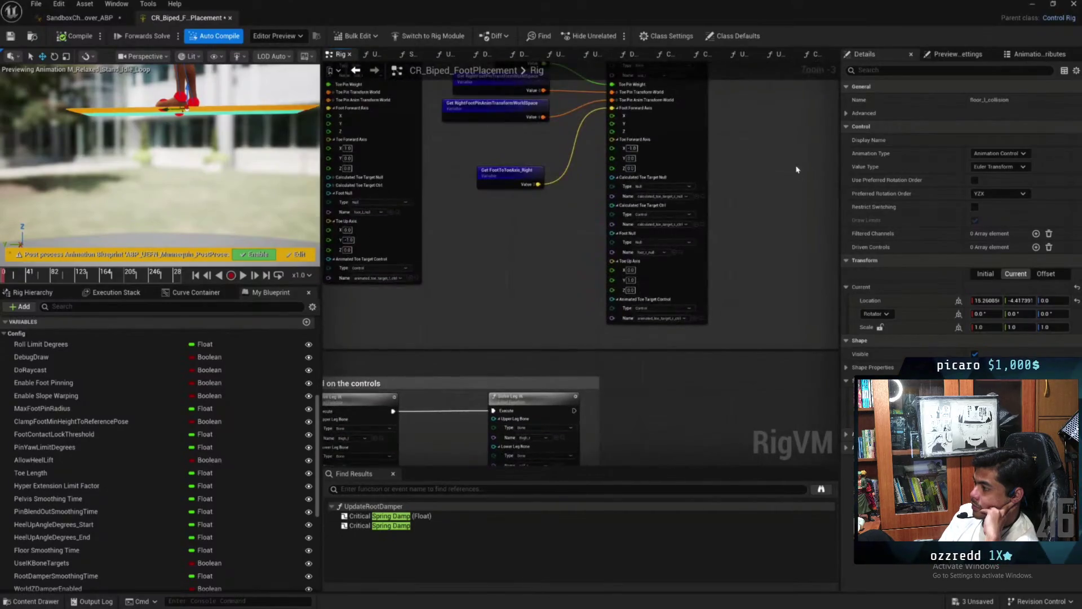
pyautogui.moveTo(796, 169); pyautogui.dragTo(512, 369)
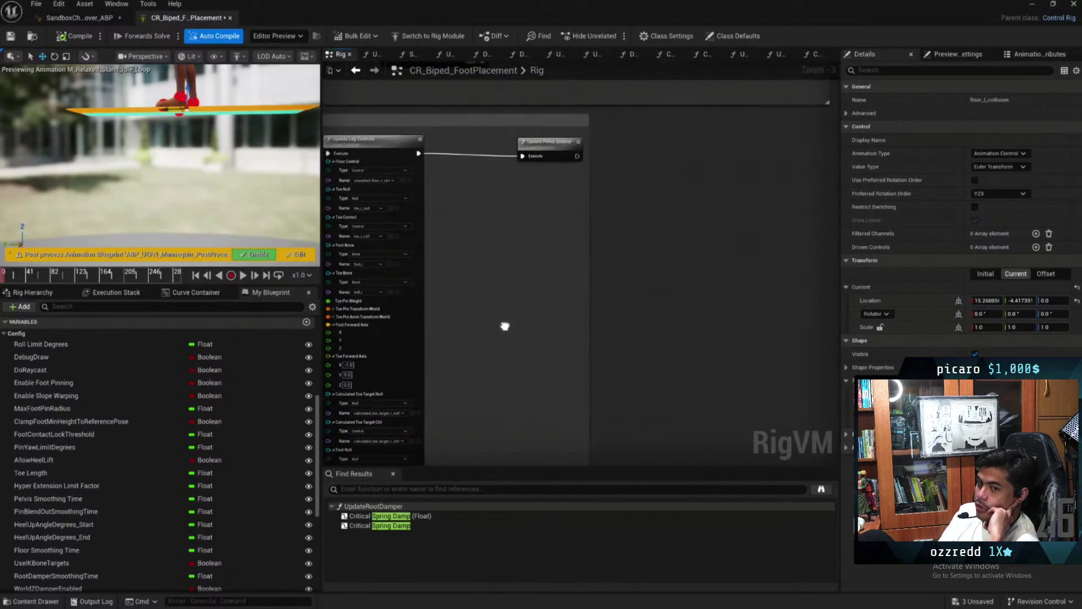
pyautogui.moveTo(565, 123); pyautogui.dragTo(587, 125)
pyautogui.doubleClick(582, 147)
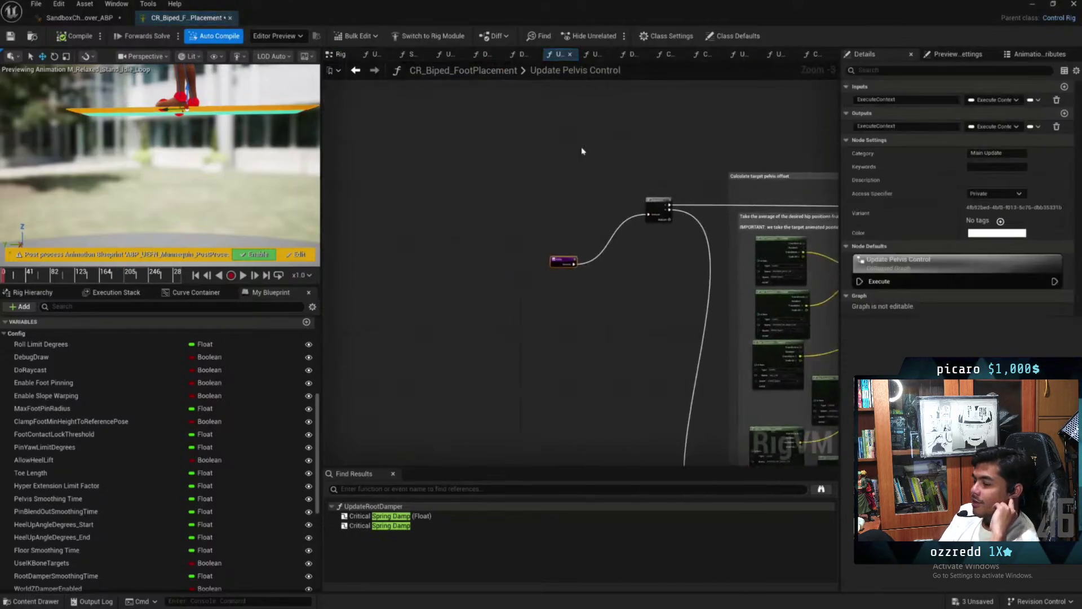
pyautogui.scroll(4, 654, 243)
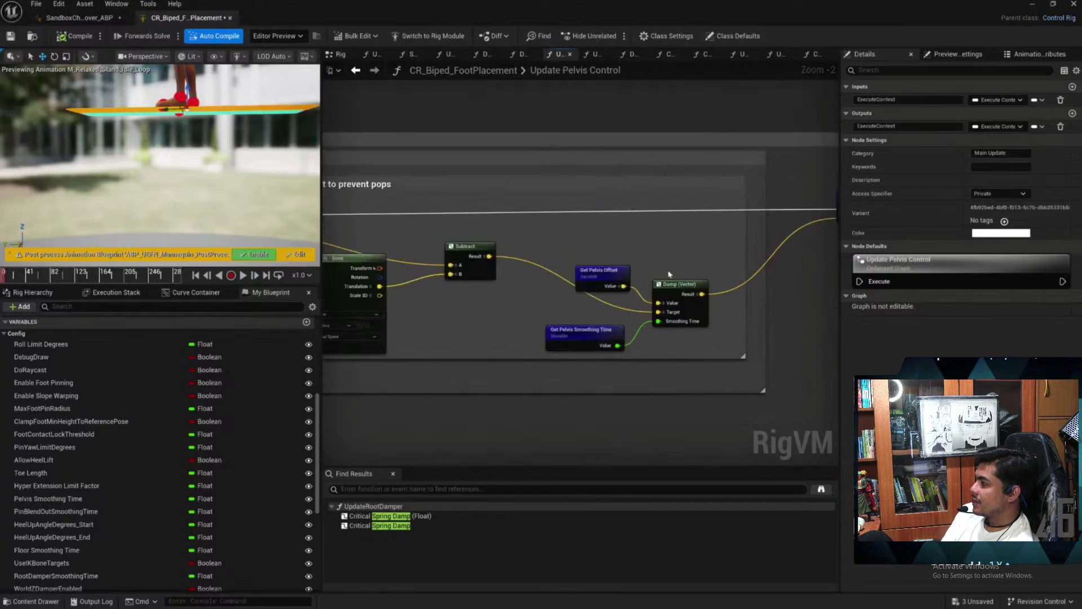
pyautogui.click(675, 283)
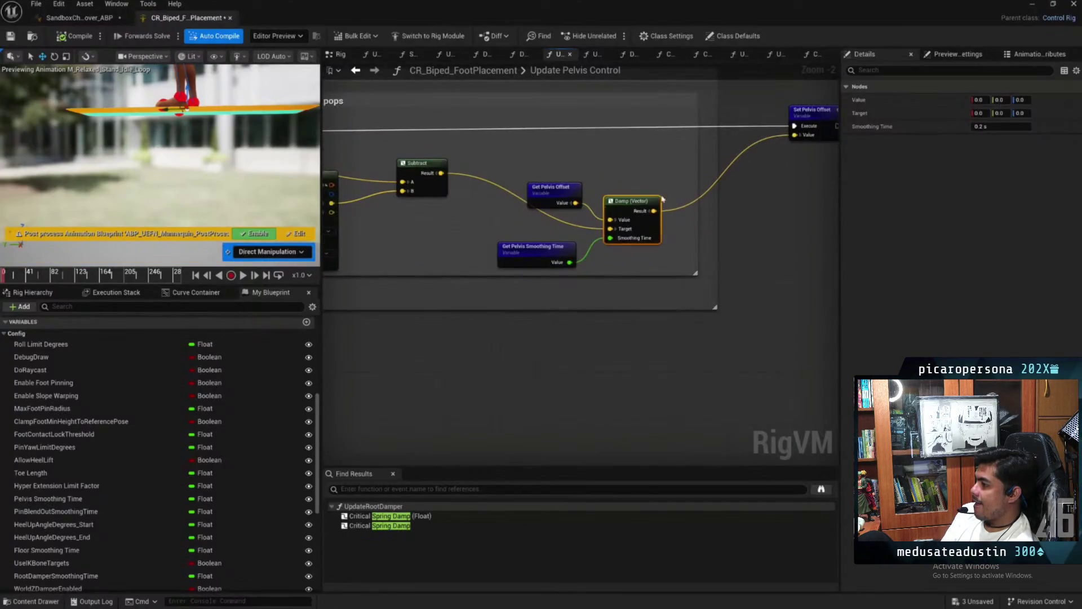
pyautogui.rightClick(589, 370)
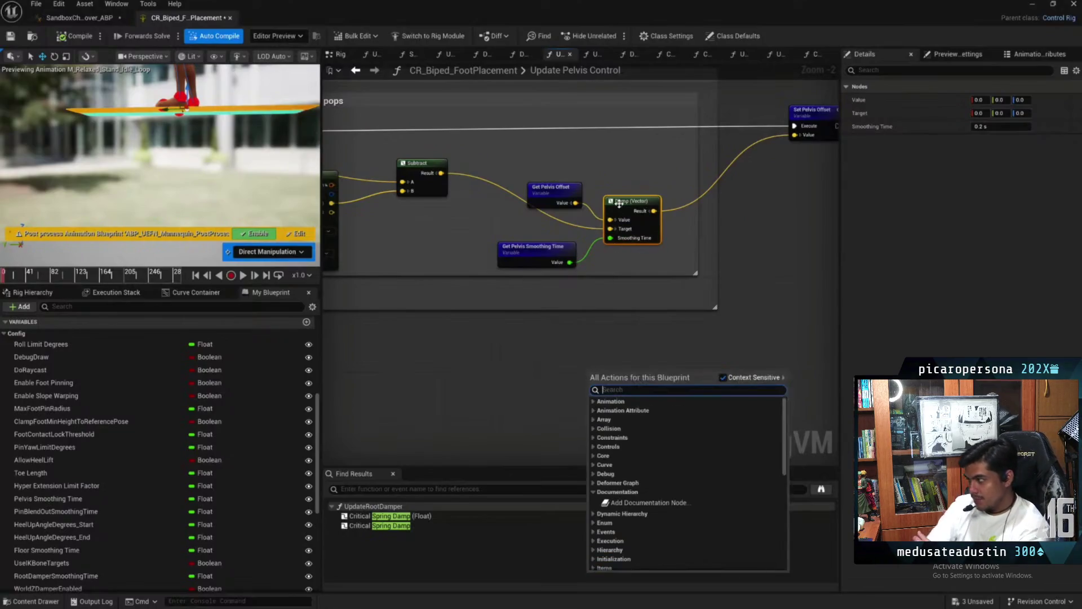
pyautogui.write('critical')
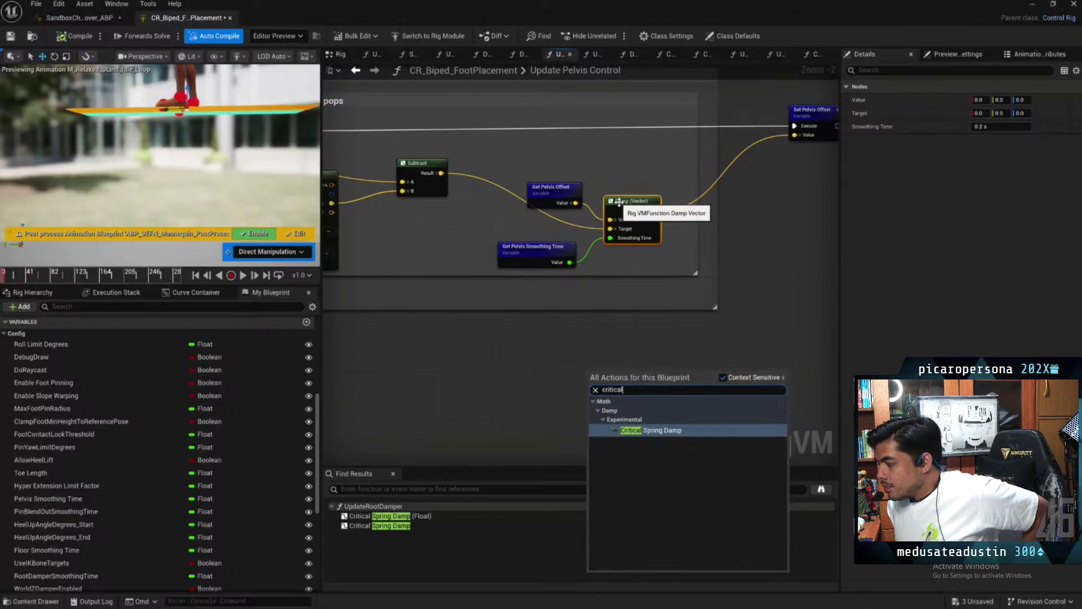
pyautogui.press('Return')
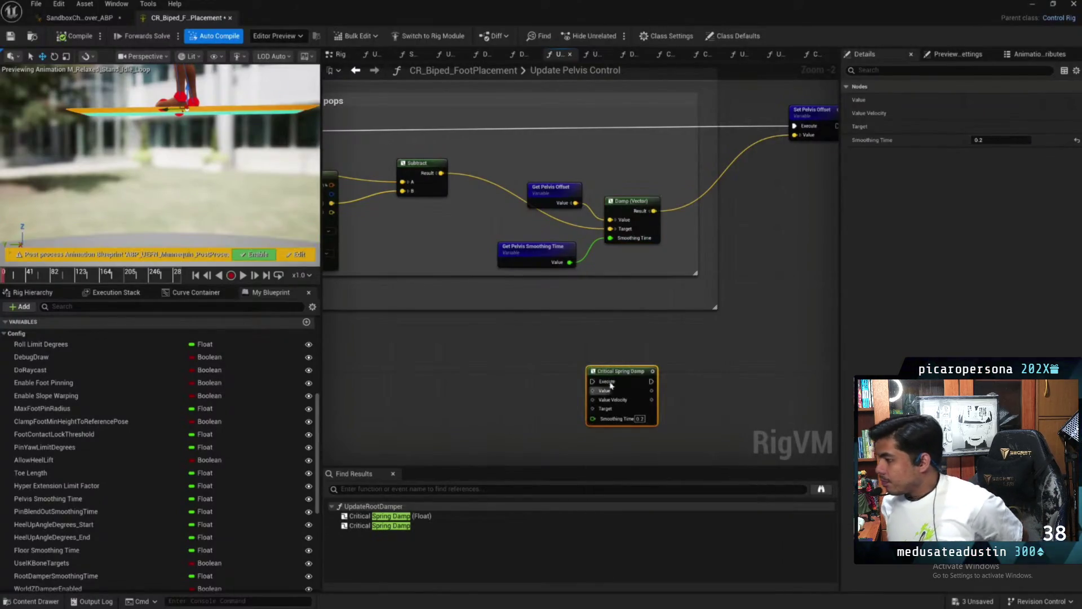
pyautogui.moveTo(610, 386)
pyautogui.mouseDown()
pyautogui.moveTo(637, 361)
pyautogui.moveTo(627, 265)
pyautogui.mouseUp()
pyautogui.rightClick(756, 252)
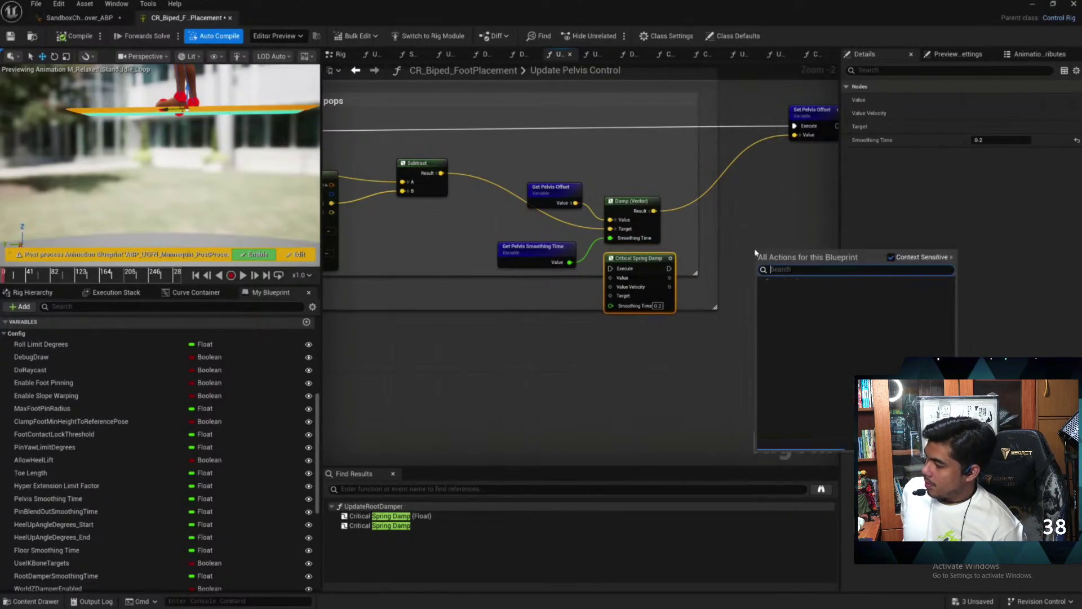
pyautogui.write('damp')
pyautogui.hotkey('ctrl', 'v')
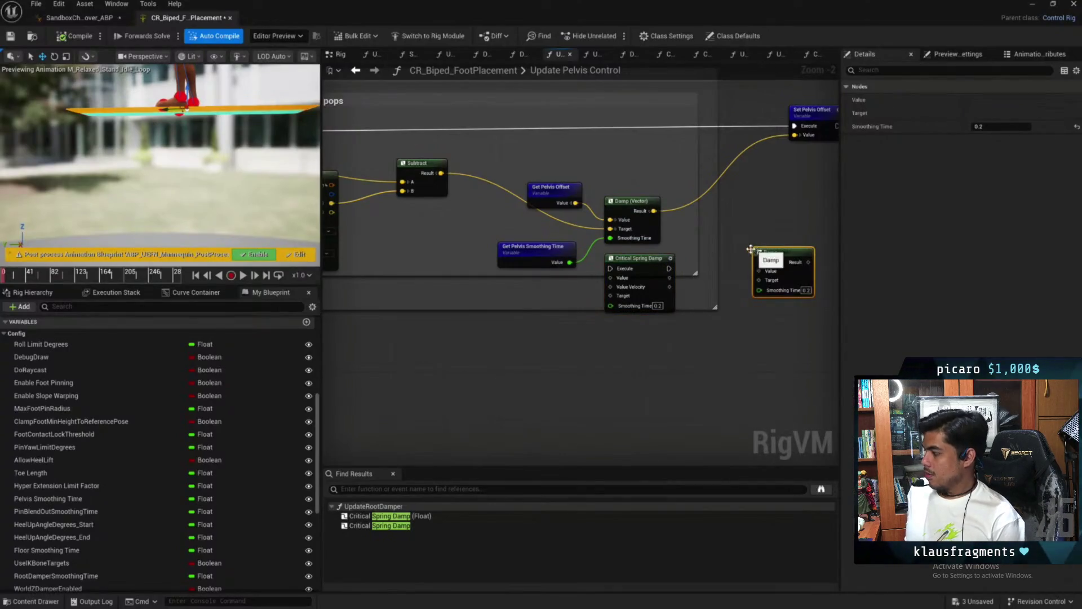
pyautogui.moveTo(776, 250); pyautogui.dragTo(749, 261)
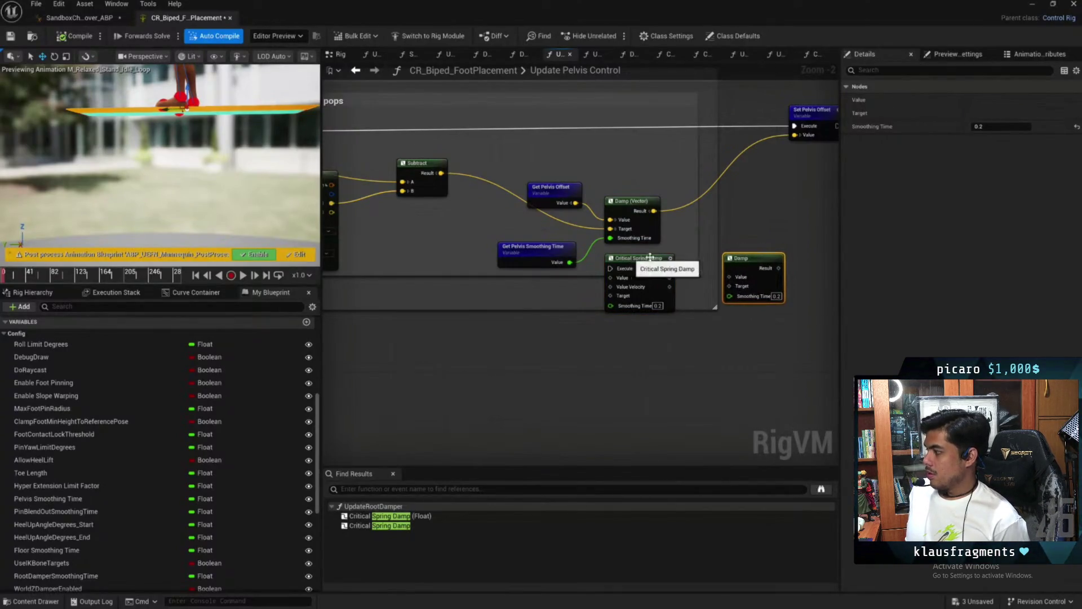
pyautogui.click(630, 266)
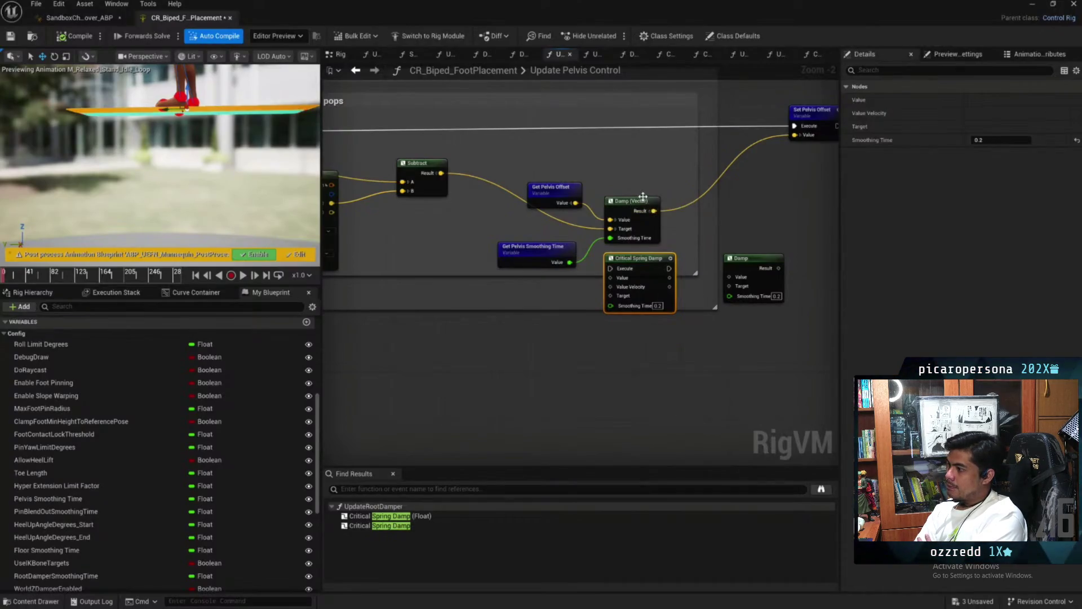
pyautogui.moveTo(637, 258)
pyautogui.mouseDown()
pyautogui.moveTo(644, 266)
pyautogui.moveTo(631, 270)
pyautogui.mouseUp()
pyautogui.click(756, 257)
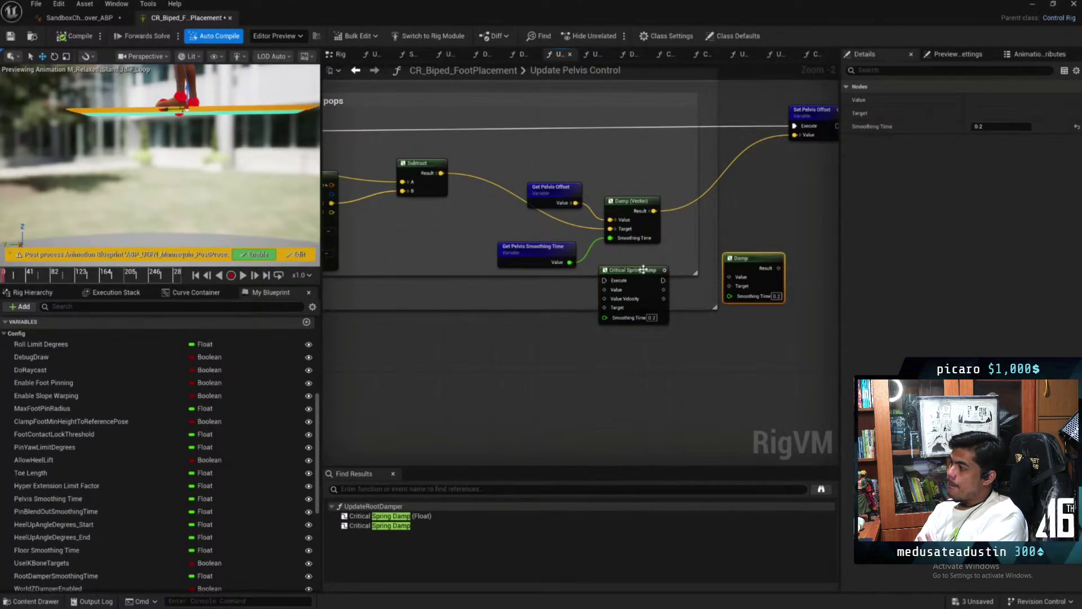
pyautogui.press('Delete')
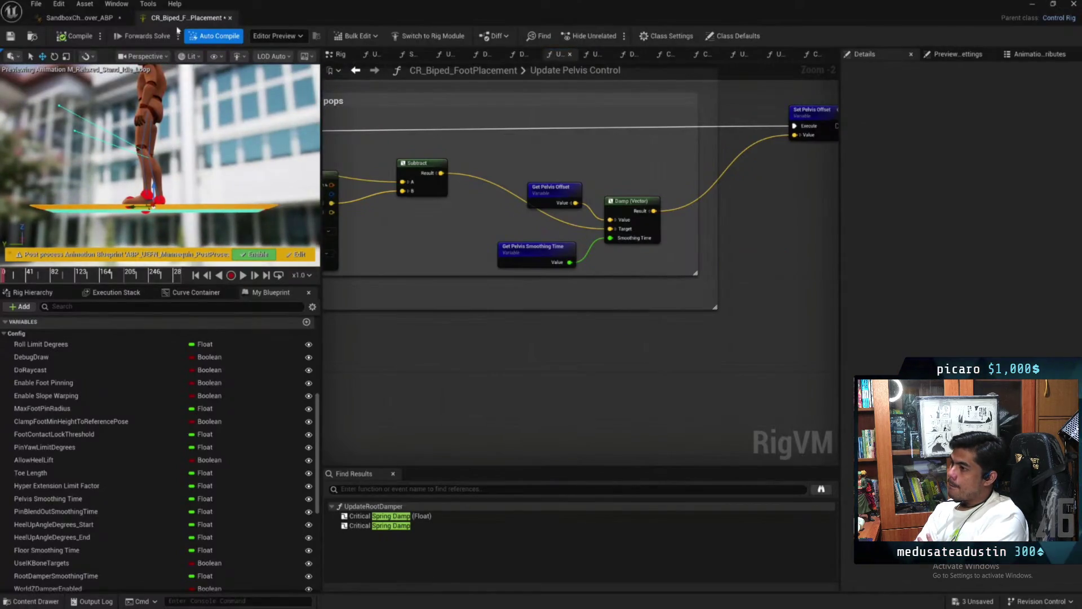
# Step: From the main Rig graph, open the Solve Leg IK function and inspect its Basic IK node
pyautogui.click(340, 54)
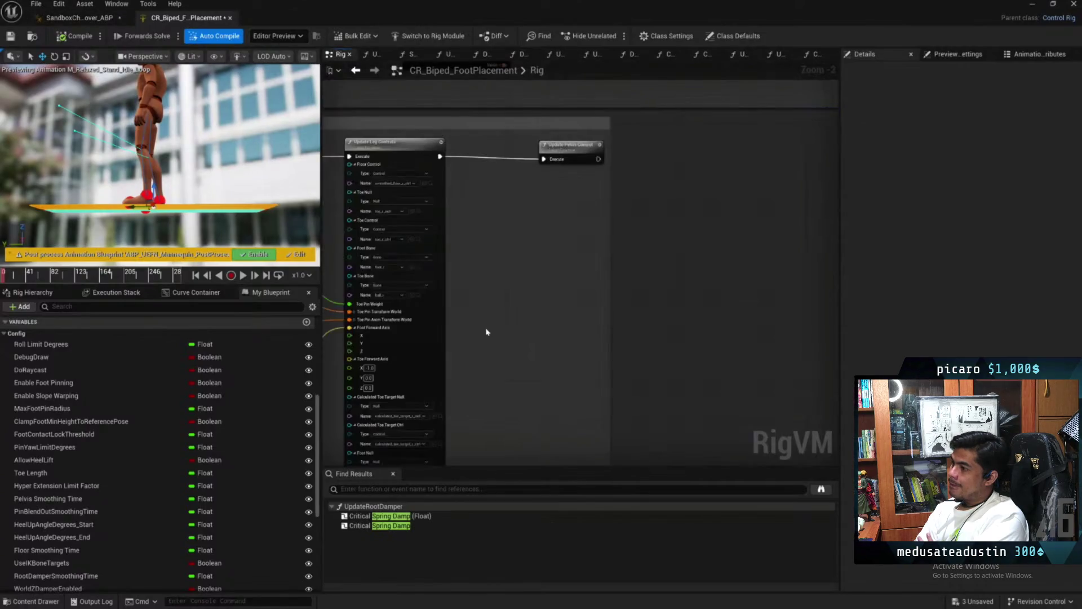
pyautogui.scroll(-5, 487, 332)
pyautogui.scroll(2, 564, 197)
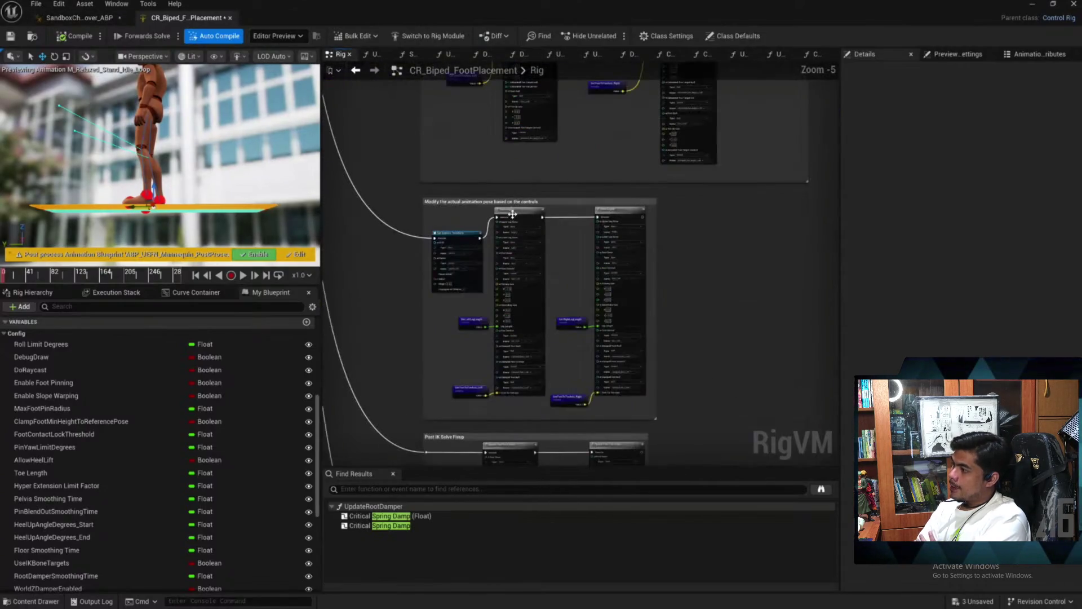
pyautogui.doubleClick(513, 214)
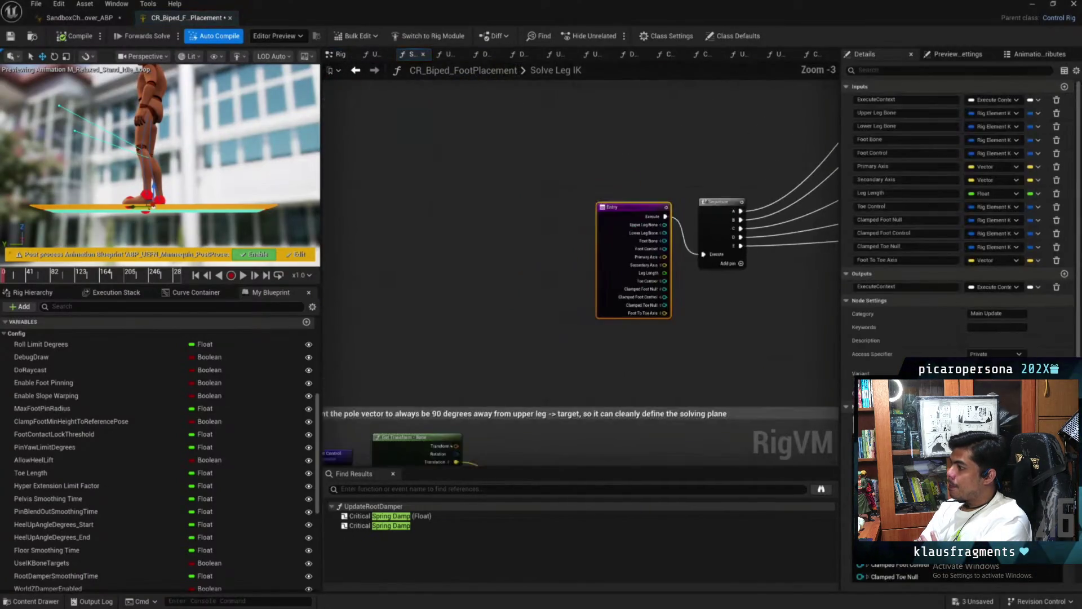
pyautogui.scroll(-3, 515, 259)
pyautogui.scroll(5, 701, 251)
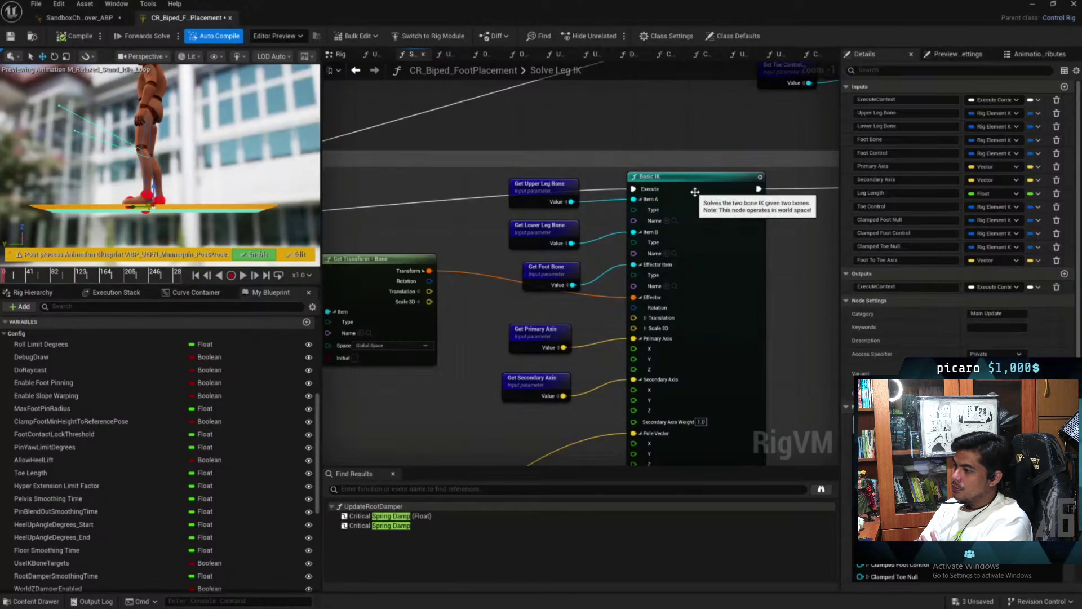
pyautogui.scroll(-5, 692, 191)
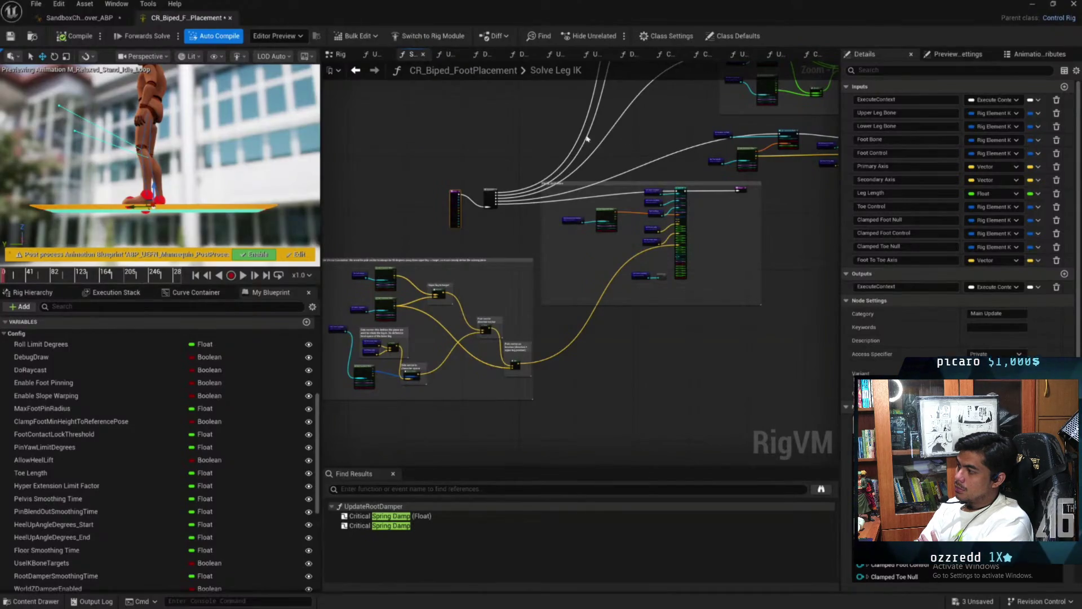
# Step: Select the Pole Vector Calculation comment and frame it to fill the view
pyautogui.scroll(4, 705, 164)
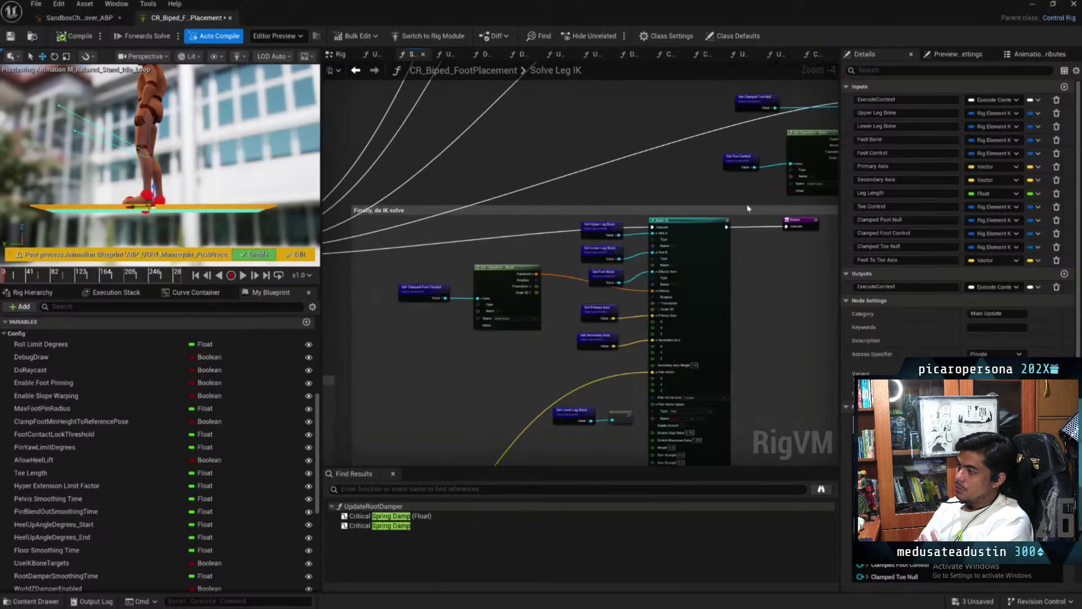
pyautogui.scroll(-2, 485, 248)
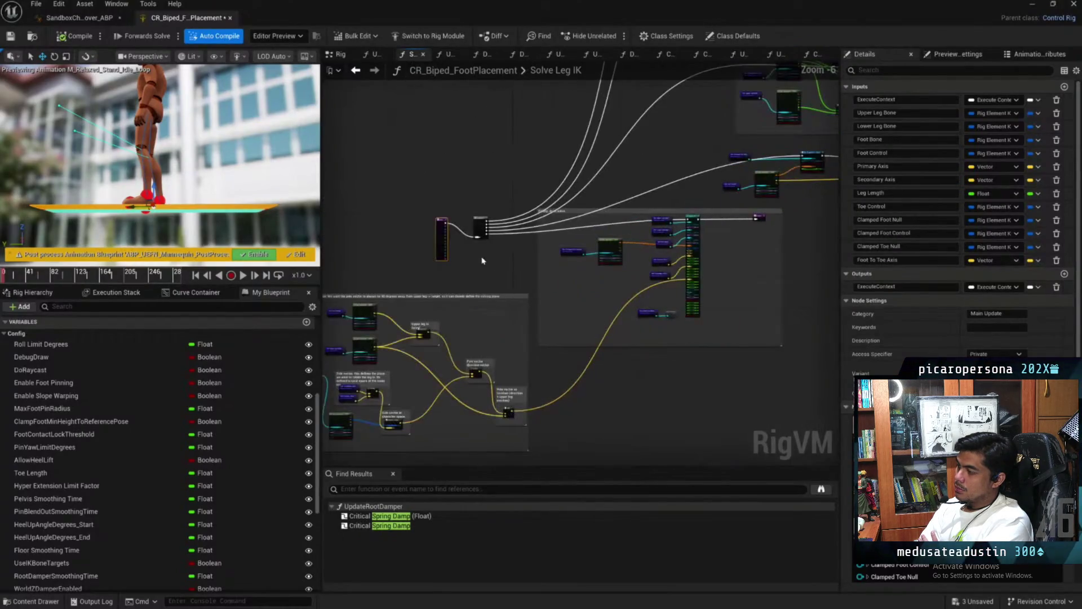
pyautogui.moveTo(485, 248); pyautogui.dragTo(654, 179)
pyautogui.click(503, 218)
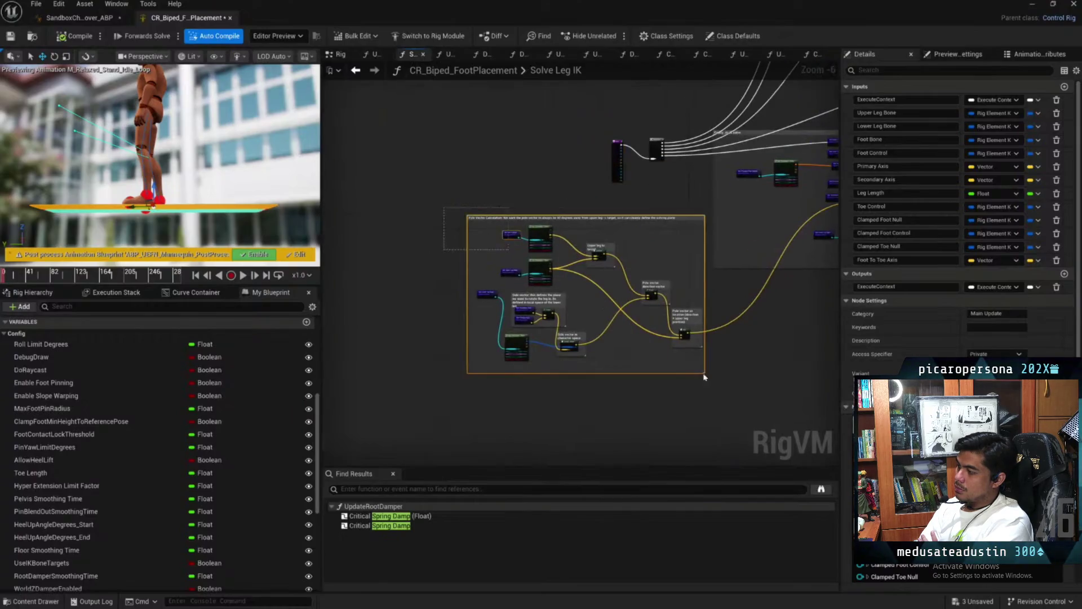
pyautogui.press('f')
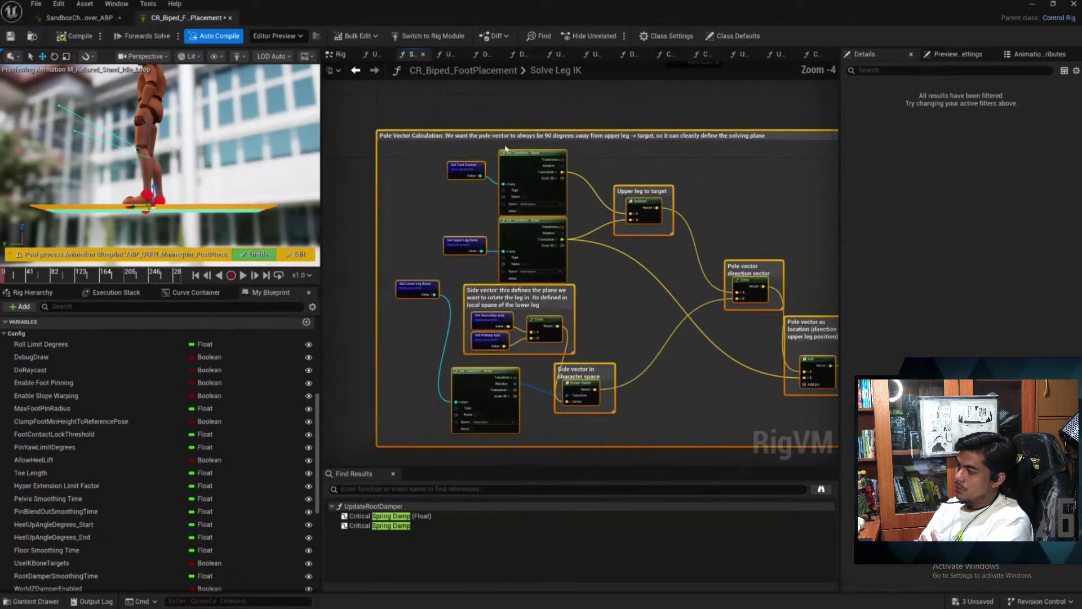